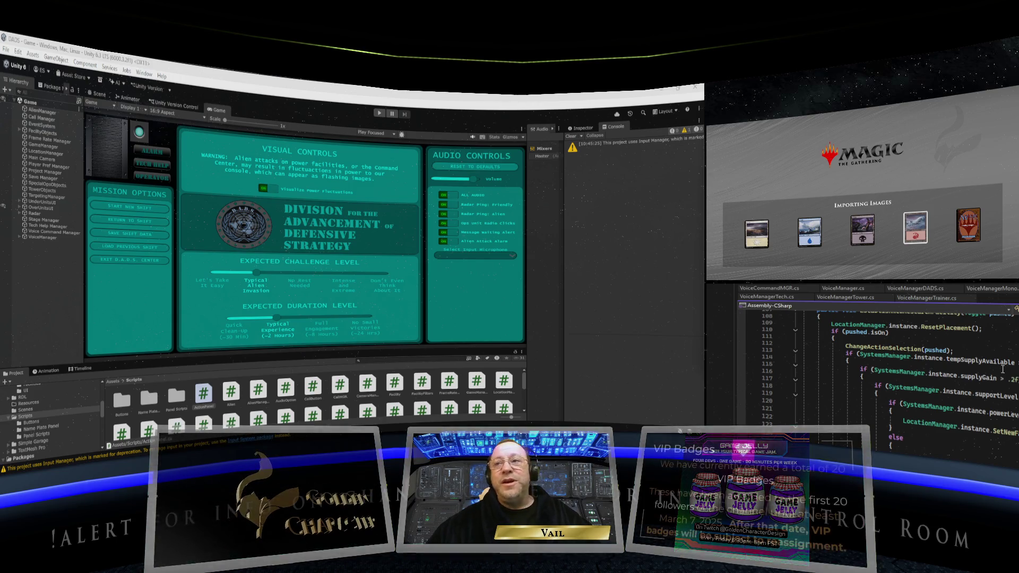
# Scroll up and down to survey the mana orbs around the Magic logo and the notifications header
pyautogui.scroll(20, 876, 371)
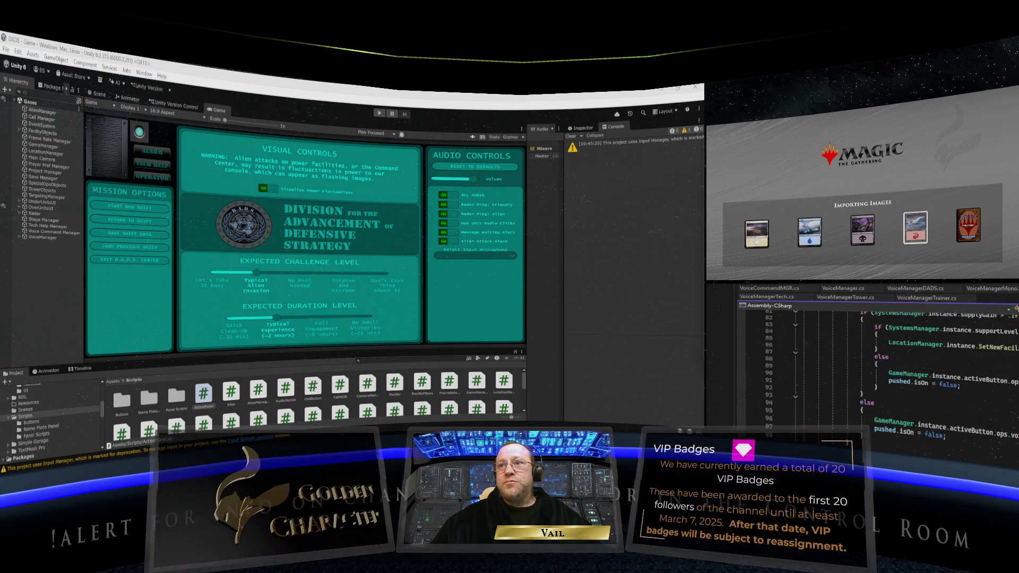
pyautogui.scroll(-8, 875, 371)
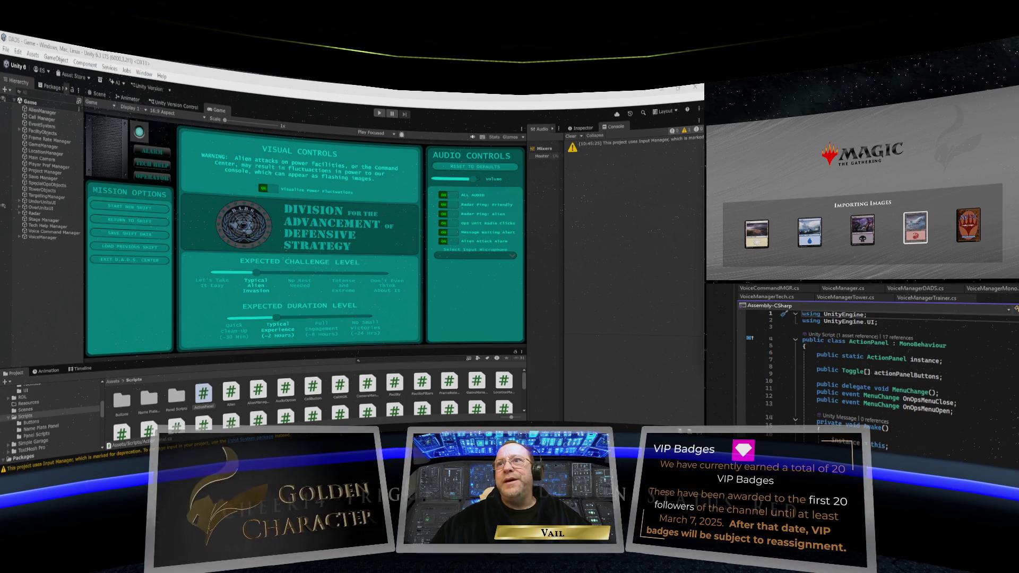
pyautogui.scroll(-4, 876, 371)
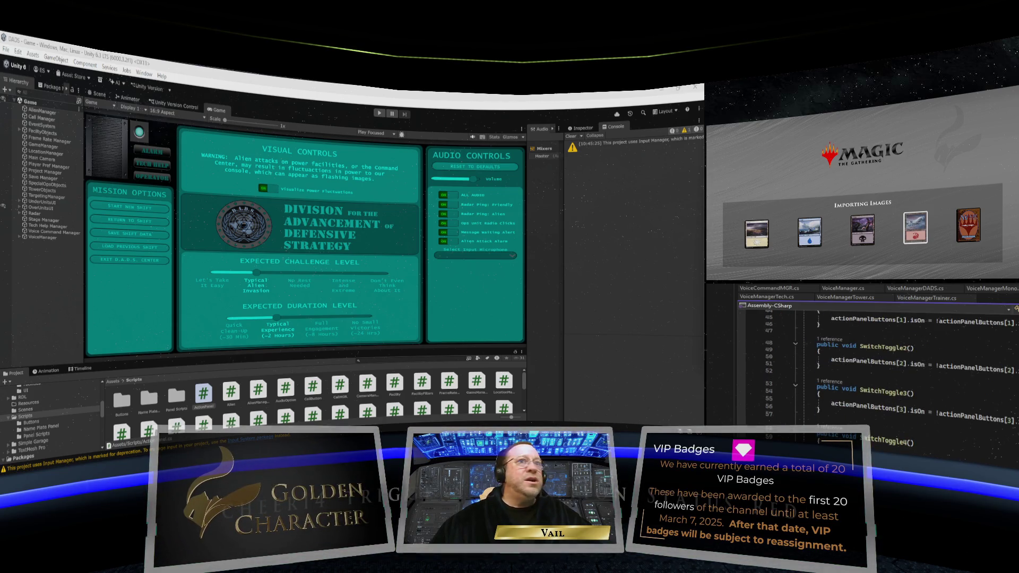
pyautogui.scroll(15, 875, 371)
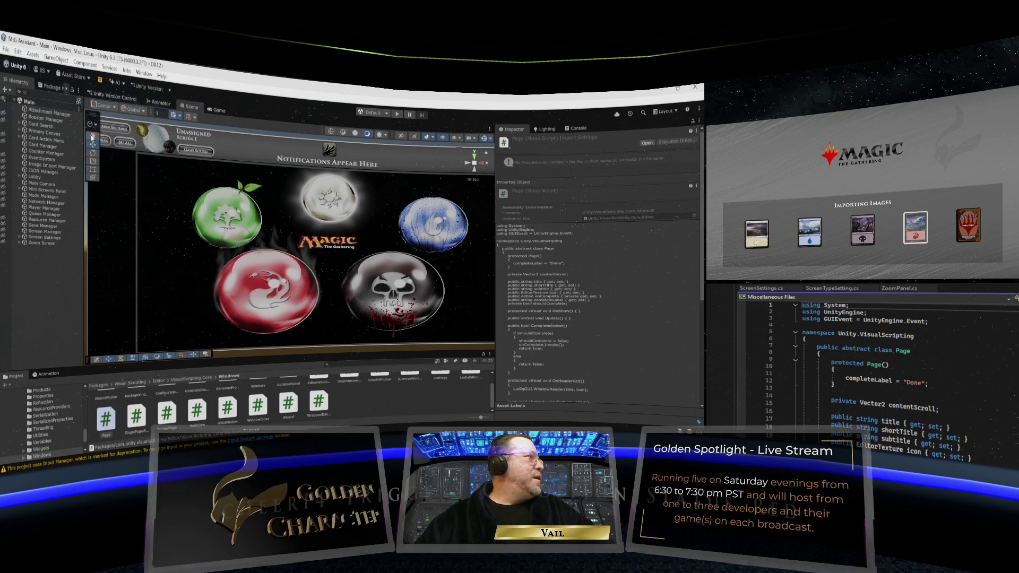
# Pan and zoom in on the Unassigned Screen 1 header, Game Screen button and green orb
pyautogui.moveTo(252, 150); pyautogui.dragTo(271, 182)
pyautogui.scroll(3, 270, 183)
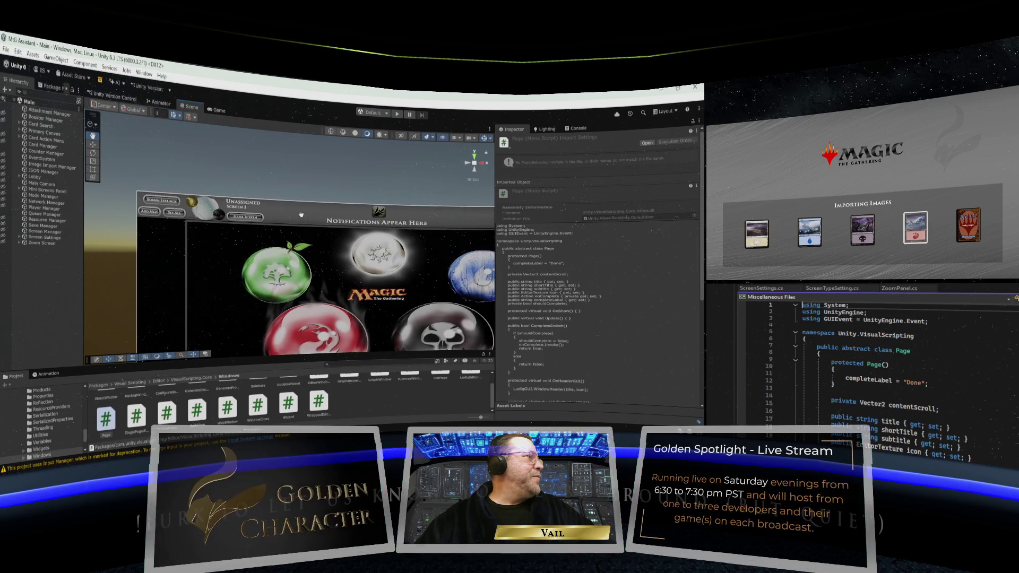
pyautogui.scroll(3, 291, 194)
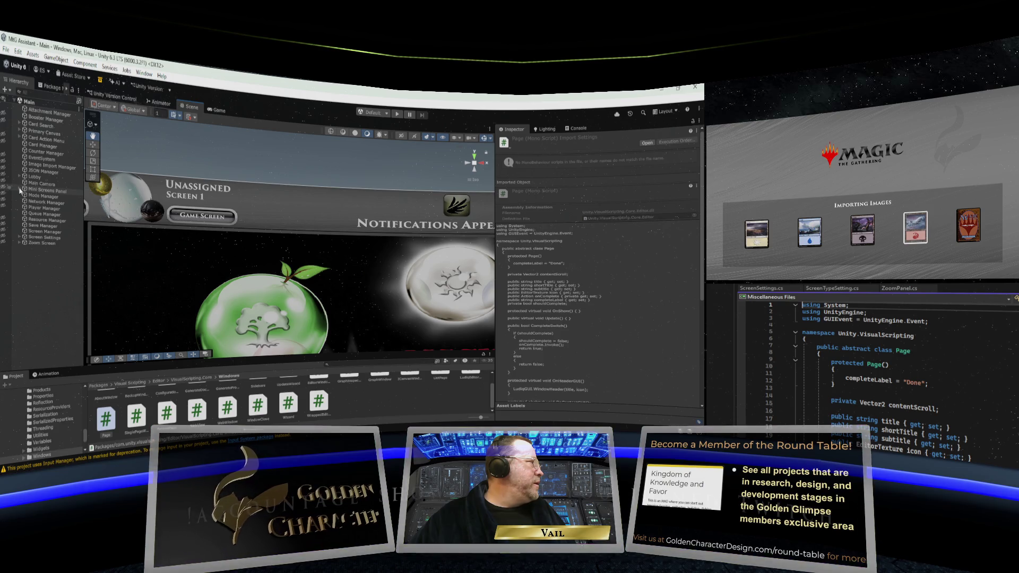
# Expand Primary Canvas > Menu Panel > Player Information > Panel and select Player Counters
pyautogui.click(19, 132)
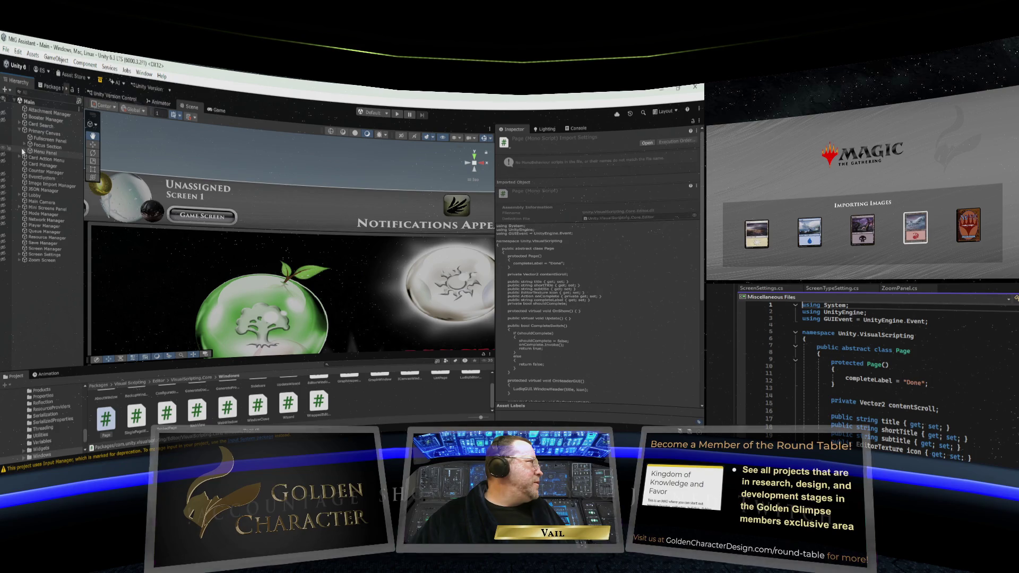
pyautogui.click(37, 152)
pyautogui.click(25, 152)
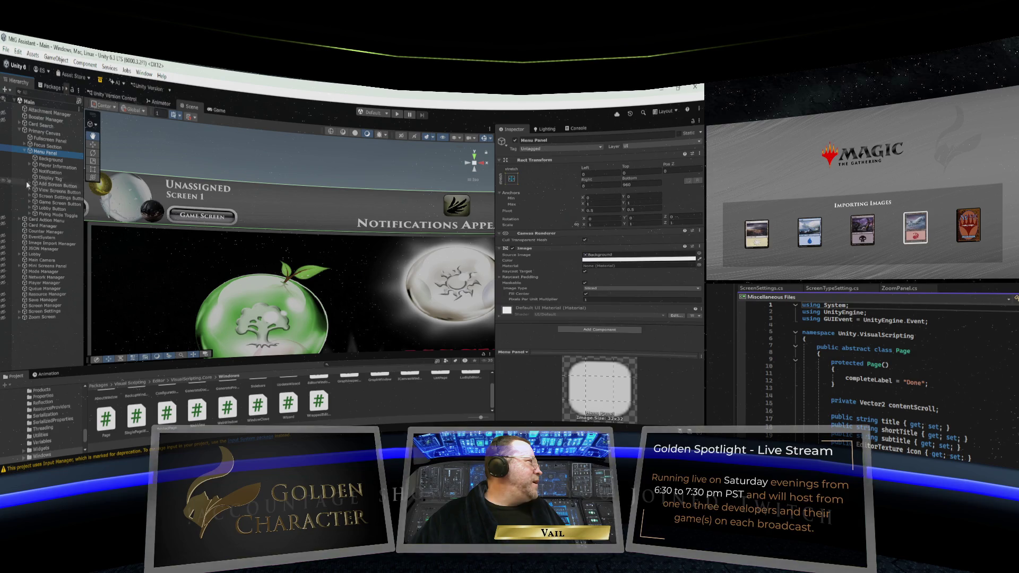
pyautogui.click(30, 165)
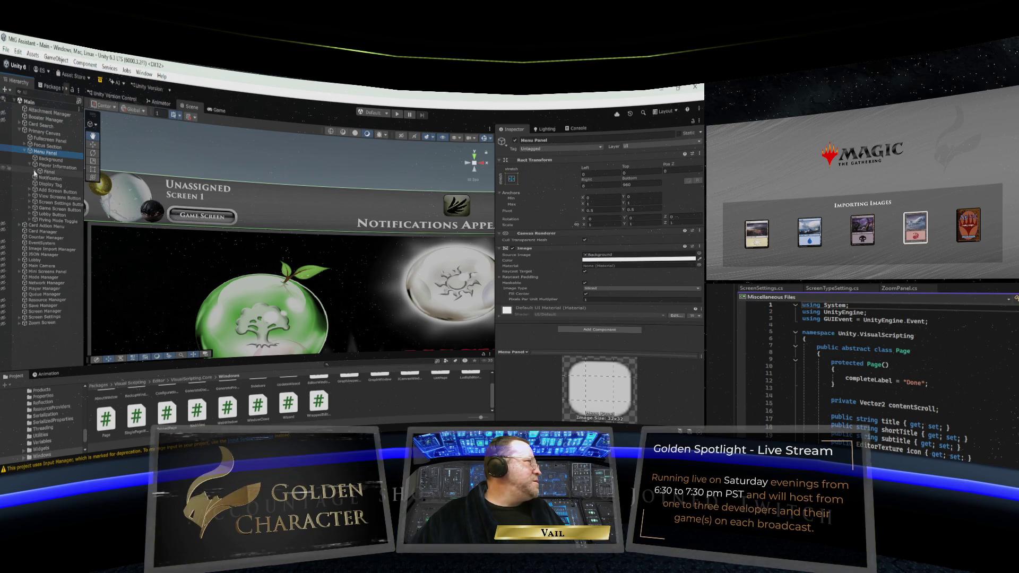
pyautogui.click(35, 172)
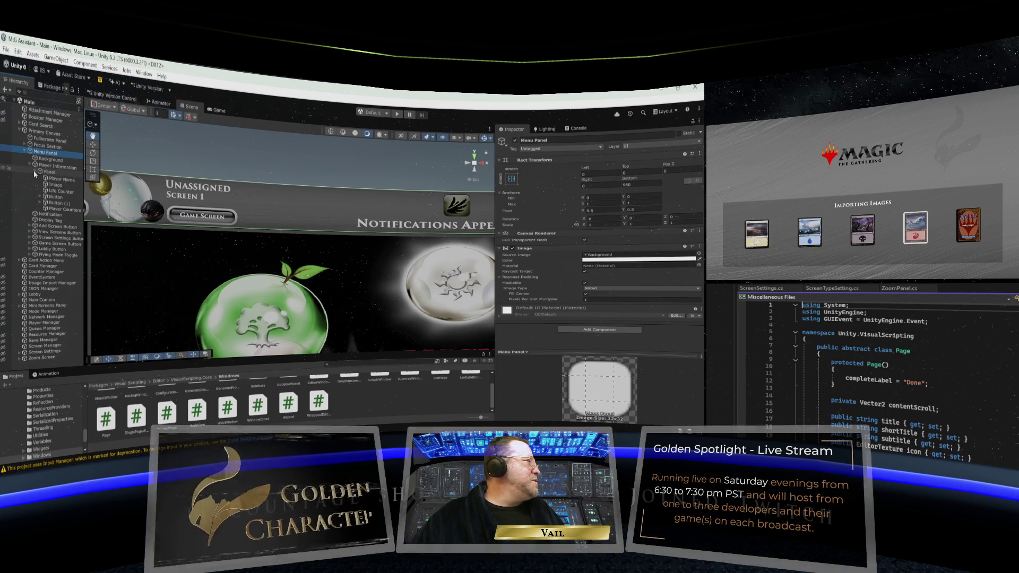
pyautogui.click(53, 210)
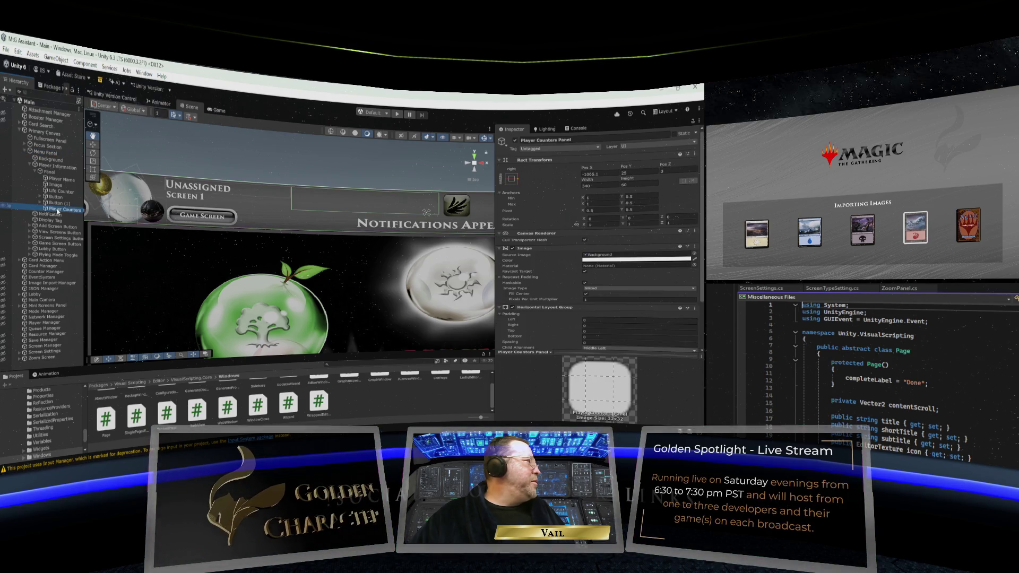
# Collapse the Visual Scripting package folder and browse the Project window to Assets/Prefab
pyautogui.scroll(2, 56, 406)
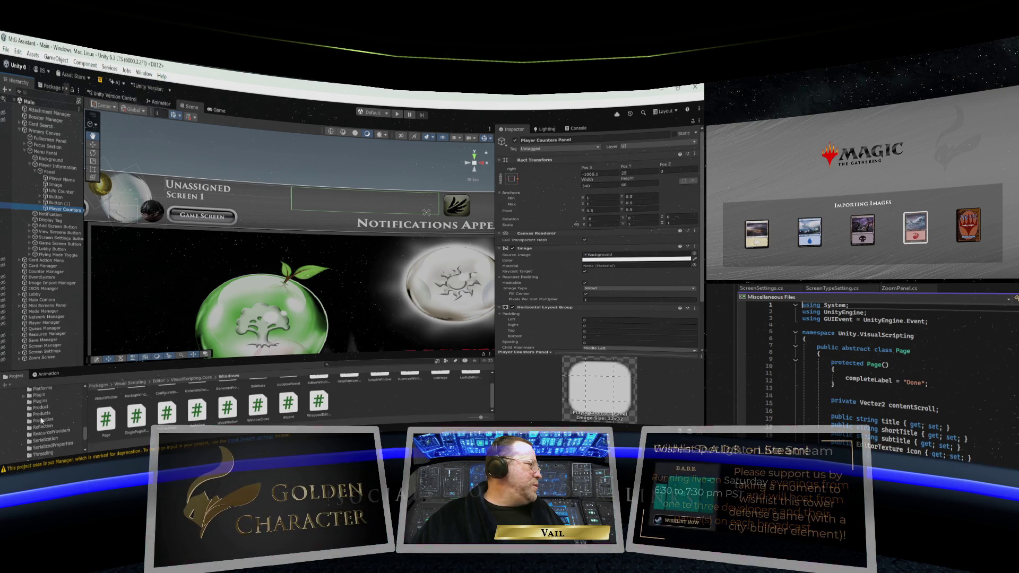
pyautogui.scroll(5, 45, 414)
pyautogui.scroll(5, 45, 413)
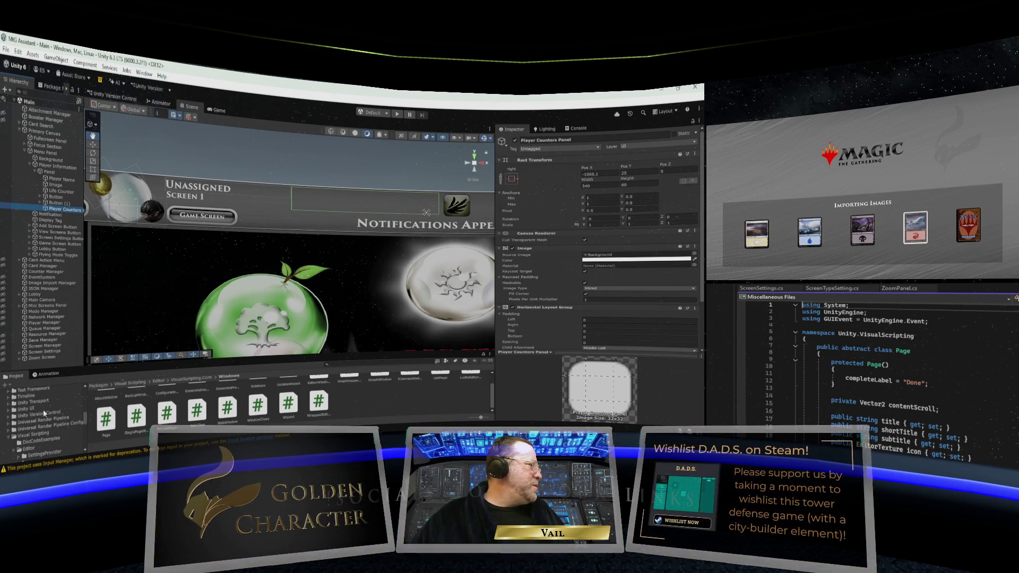
pyautogui.click(14, 436)
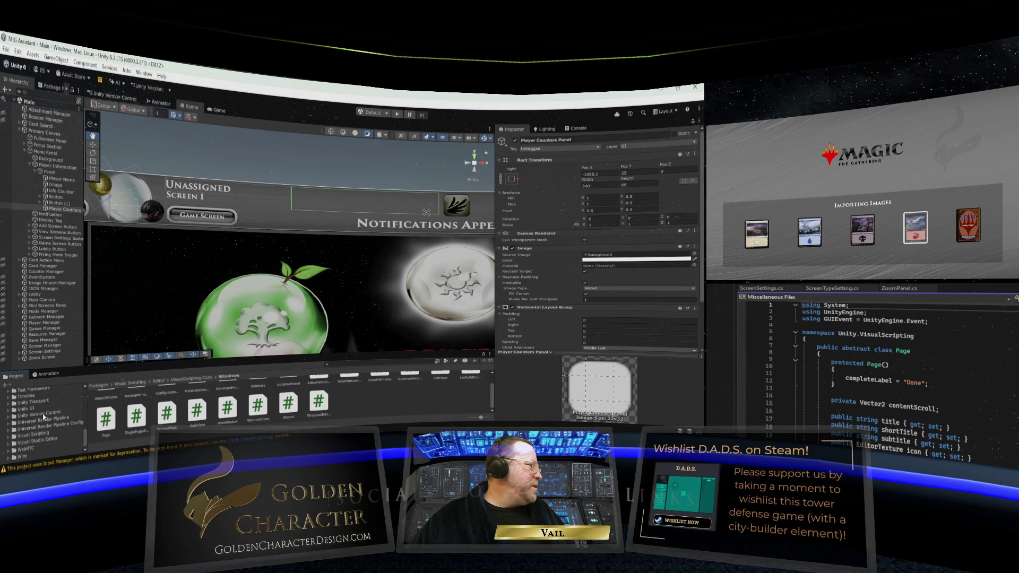
pyautogui.scroll(5, 44, 418)
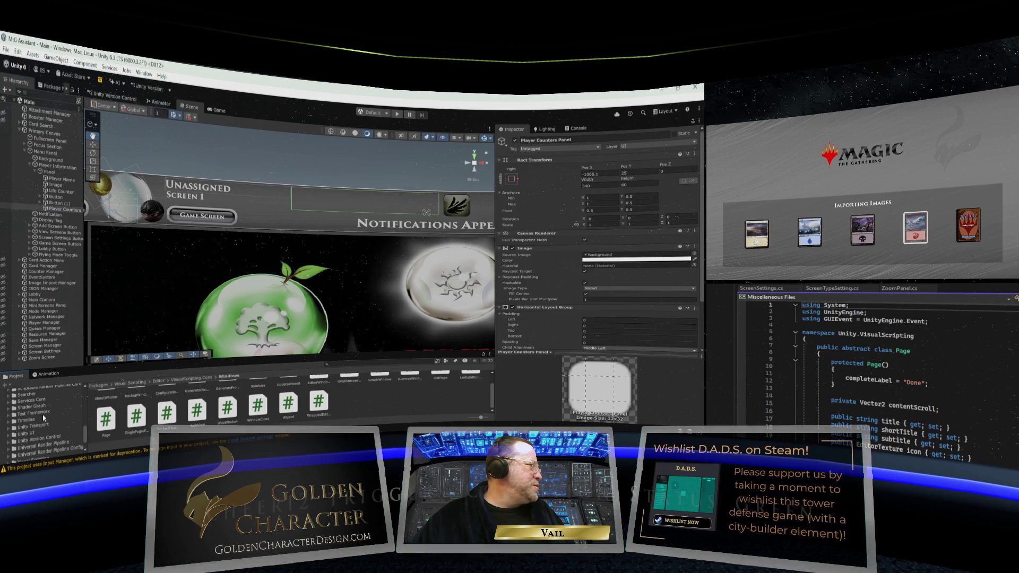
pyautogui.scroll(10, 42, 419)
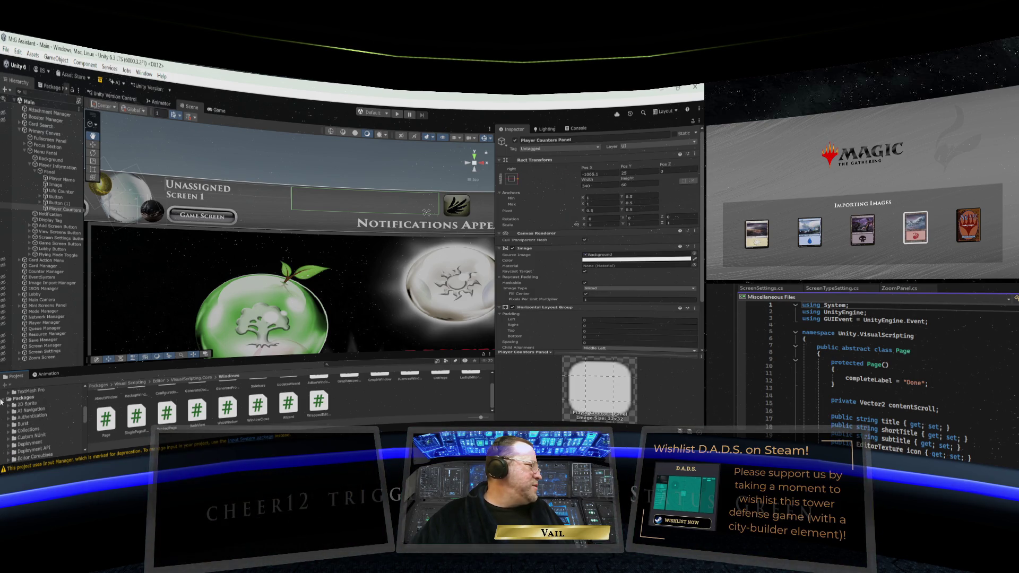
pyautogui.scroll(3, 39, 415)
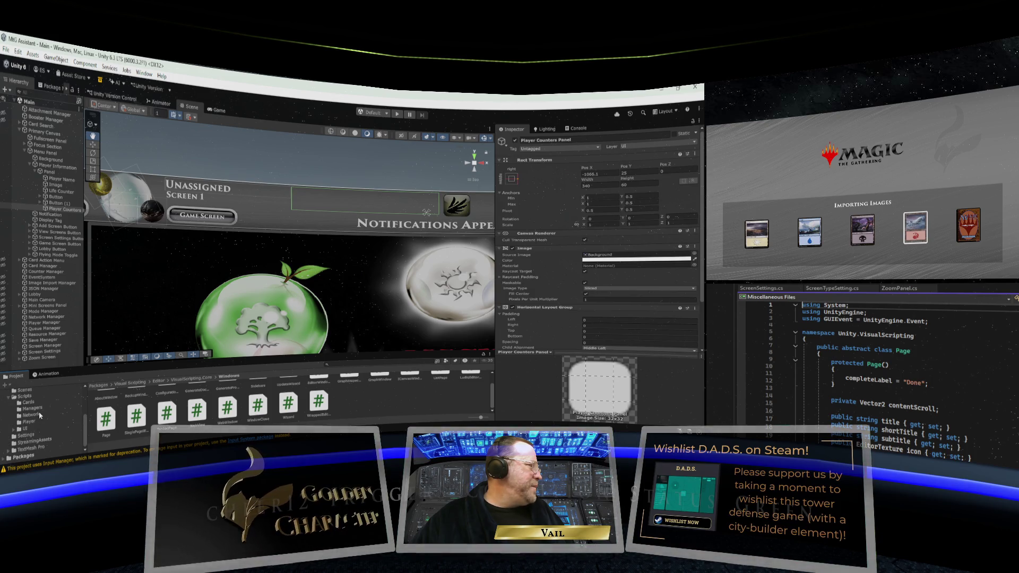
pyautogui.scroll(3, 40, 416)
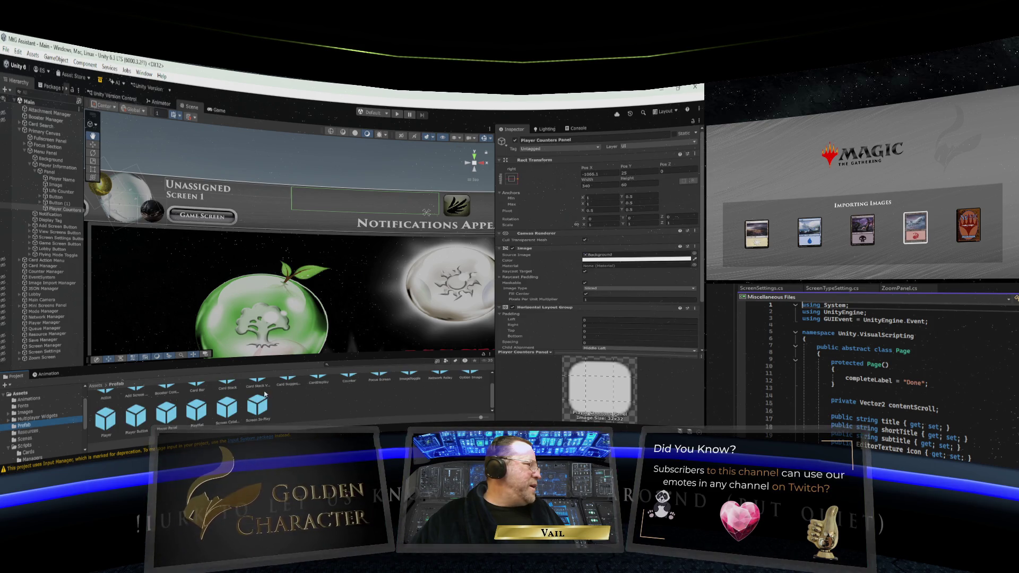
pyautogui.scroll(2, 278, 390)
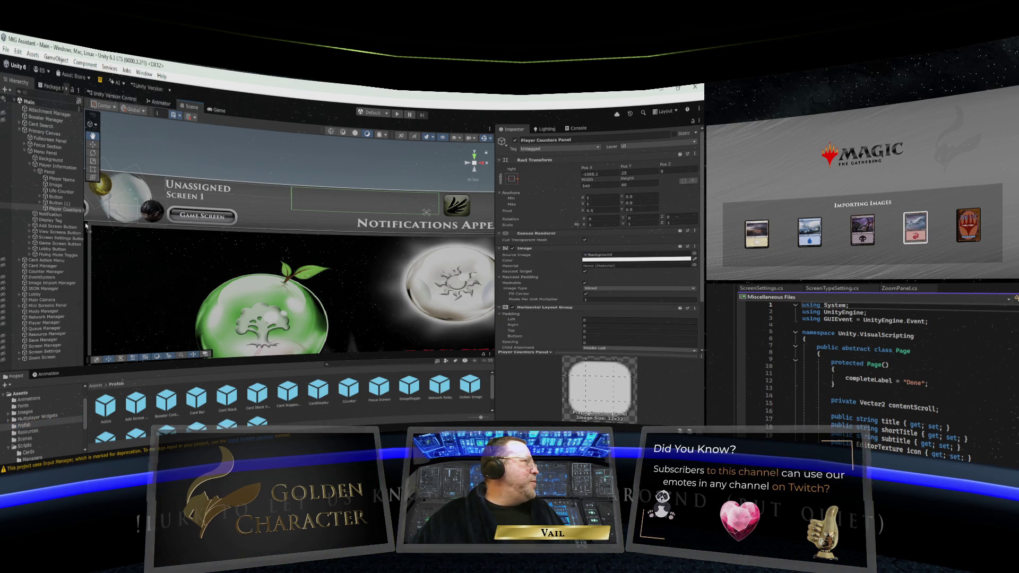
# Add a Counter prefab under Player Counters and undo the stray extra copy
pyautogui.click(77, 211)
pyautogui.moveTo(77, 214); pyautogui.dragTo(77, 215)
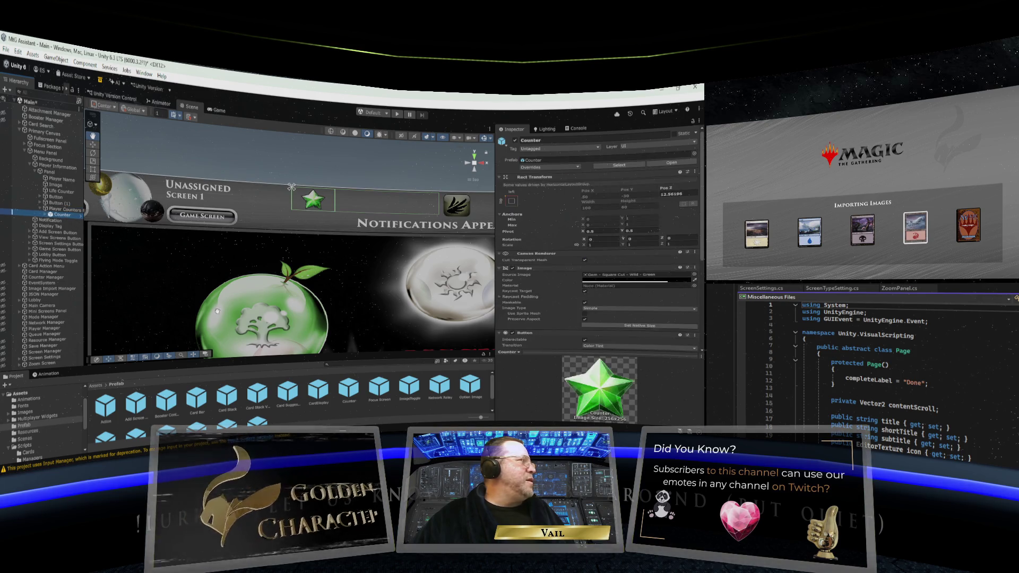
pyautogui.moveTo(349, 391)
pyautogui.mouseDown()
pyautogui.moveTo(160, 318)
pyautogui.moveTo(72, 243)
pyautogui.moveTo(78, 232)
pyautogui.mouseUp()
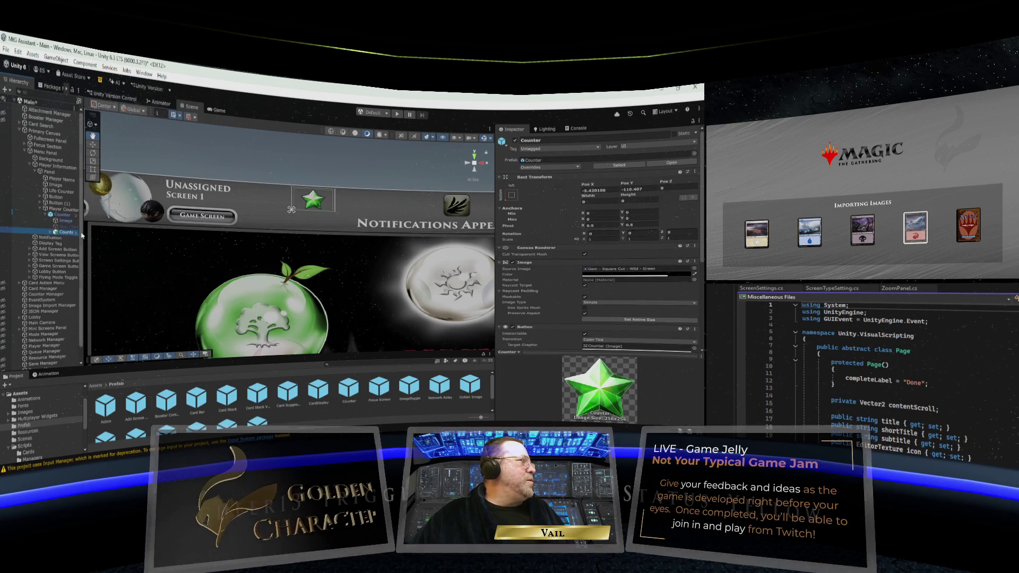
pyautogui.click(51, 233)
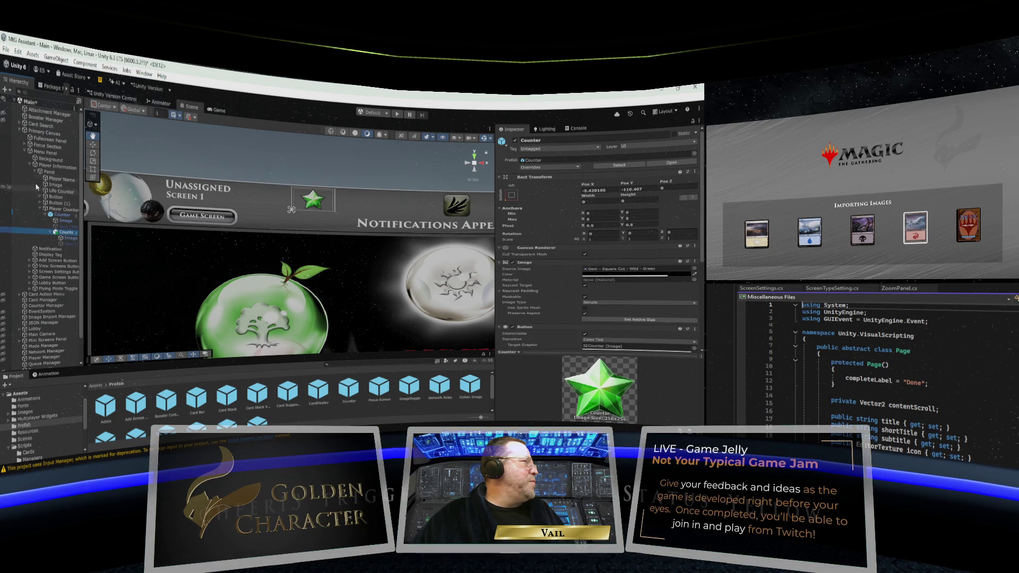
pyautogui.click(19, 53)
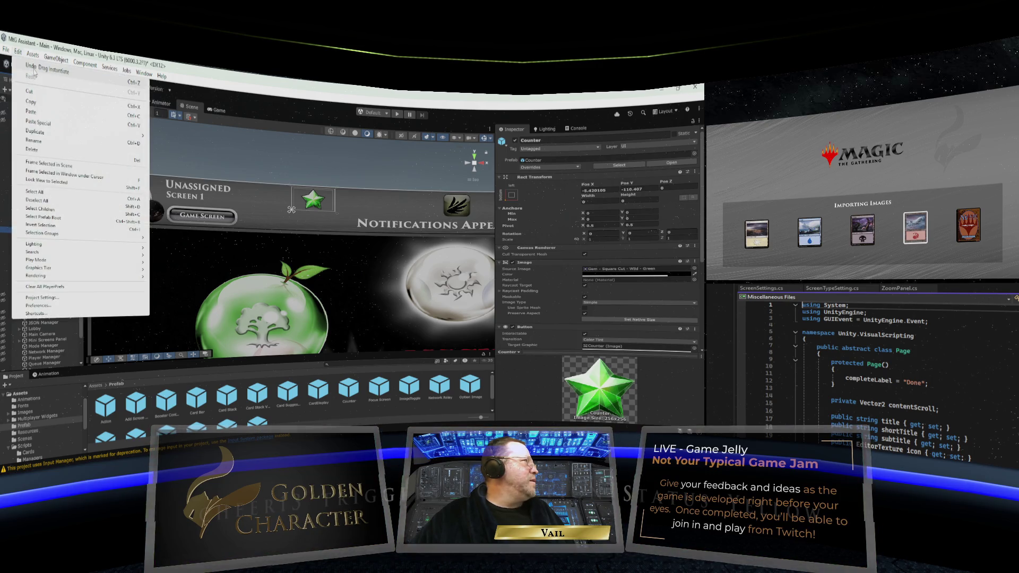
pyautogui.click(34, 68)
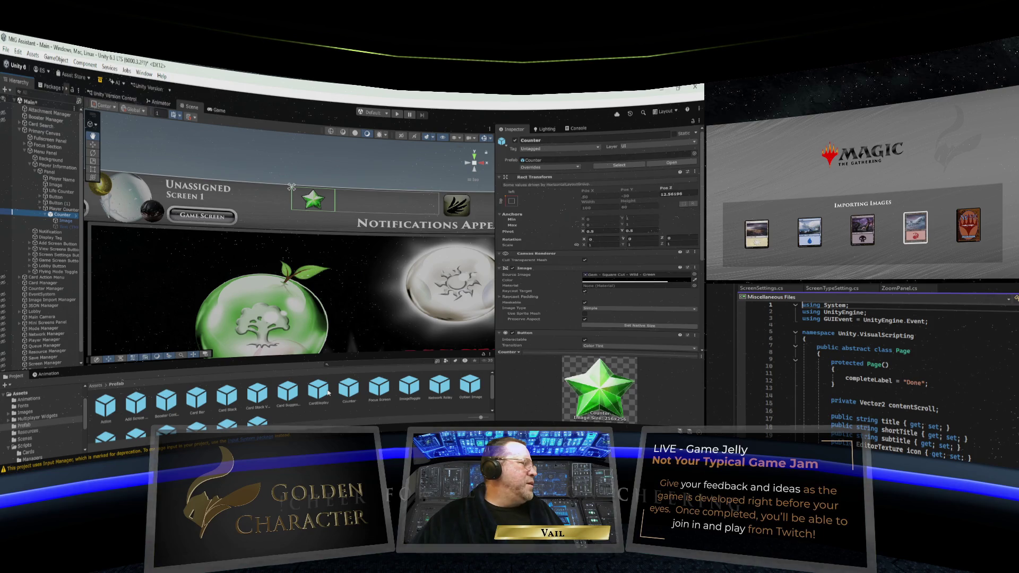
# Duplicate the Counter with Ctrl+D three times to make a row of green stars
pyautogui.click(68, 213)
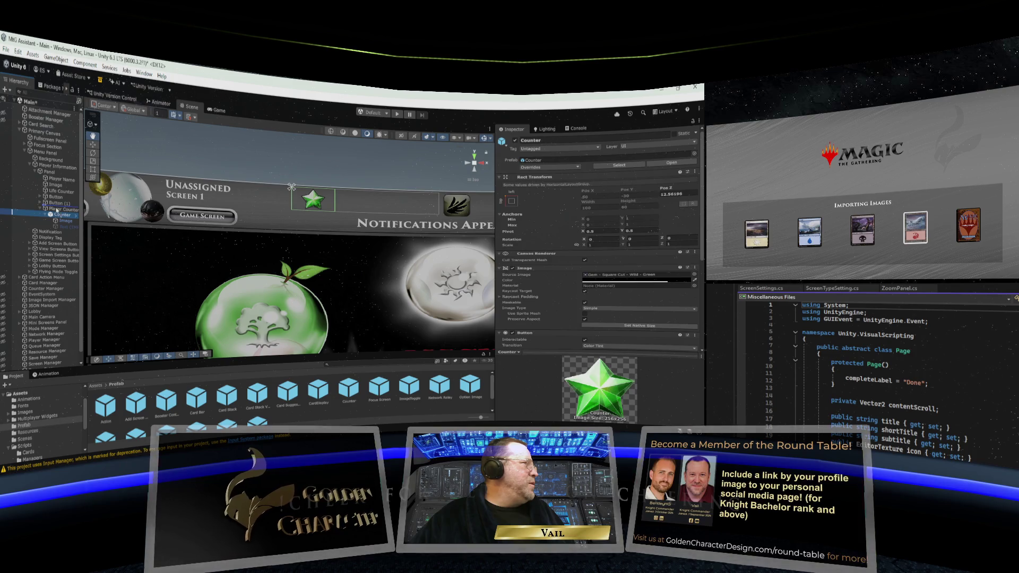
pyautogui.hotkey('ctrl', 'd')
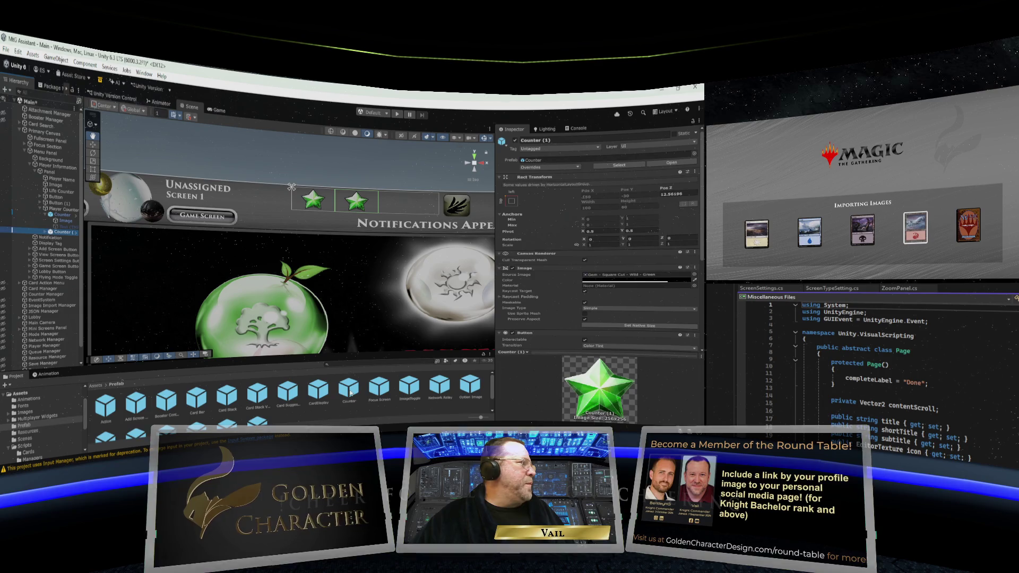
pyautogui.hotkey('ctrl', 'd')
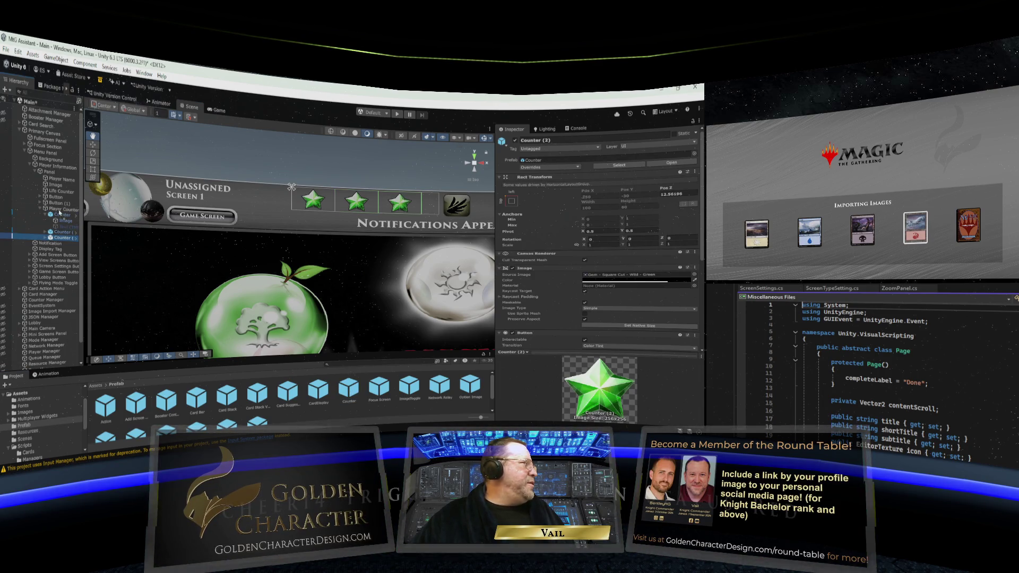
pyautogui.hotkey('ctrl', 'd')
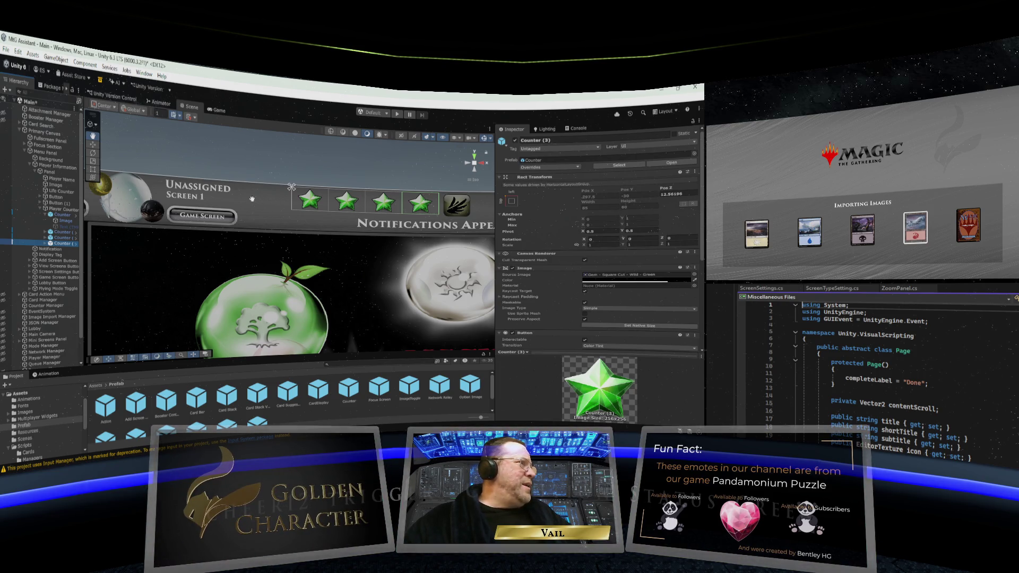
# Scroll to view the row of green star Counters beside the notifications banner
pyautogui.scroll(-2, 250, 206)
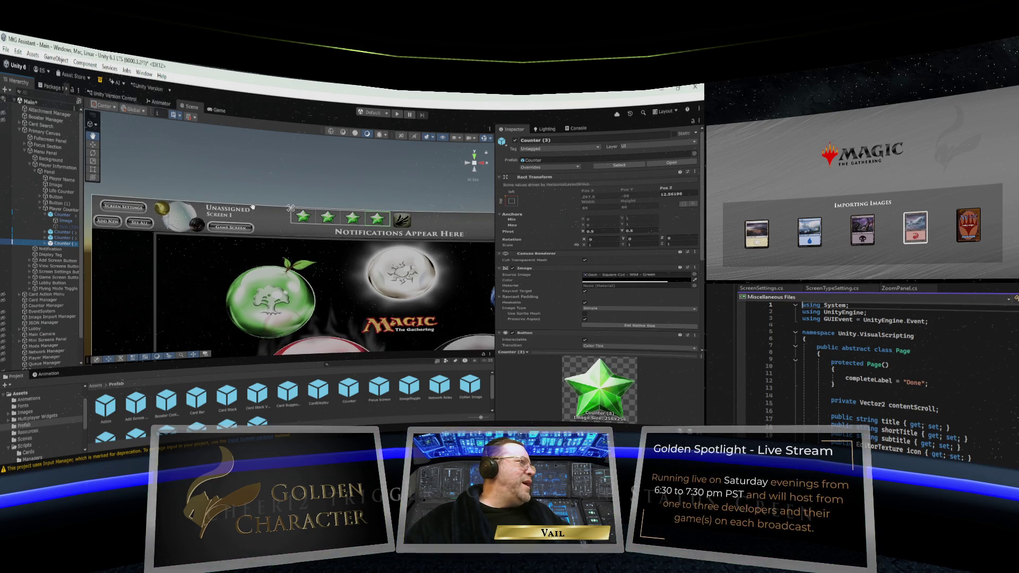
# Frame the whole board canvas and mana orbs, and collapse Player Counter's child counters
pyautogui.moveTo(261, 215); pyautogui.dragTo(285, 210)
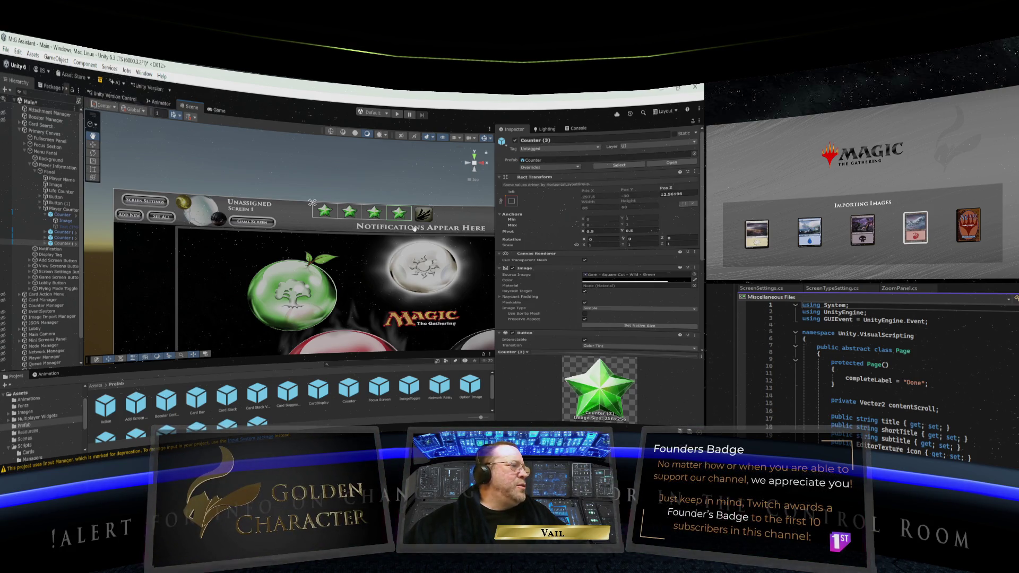
pyautogui.moveTo(420, 235); pyautogui.dragTo(360, 242)
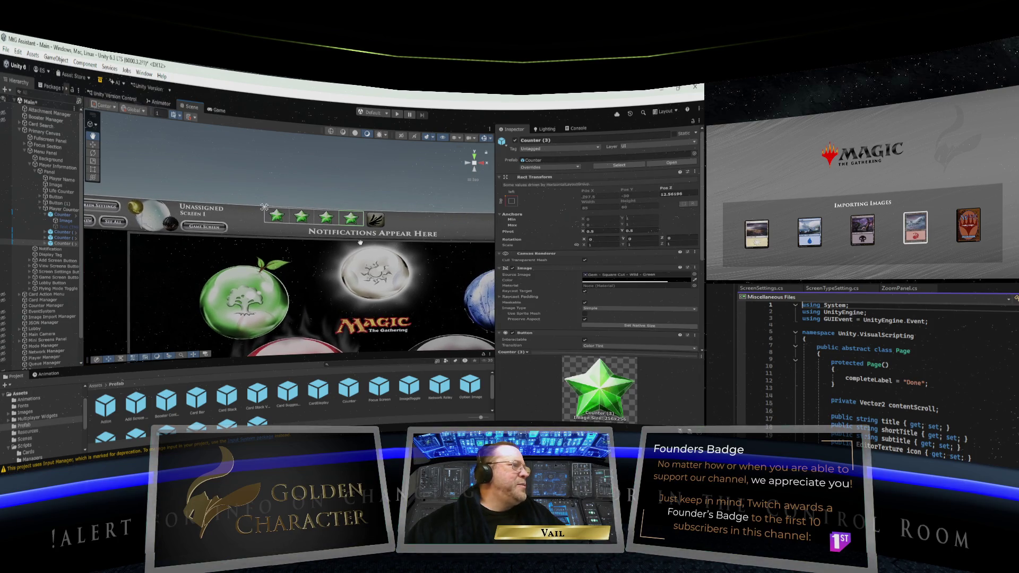
pyautogui.click(41, 209)
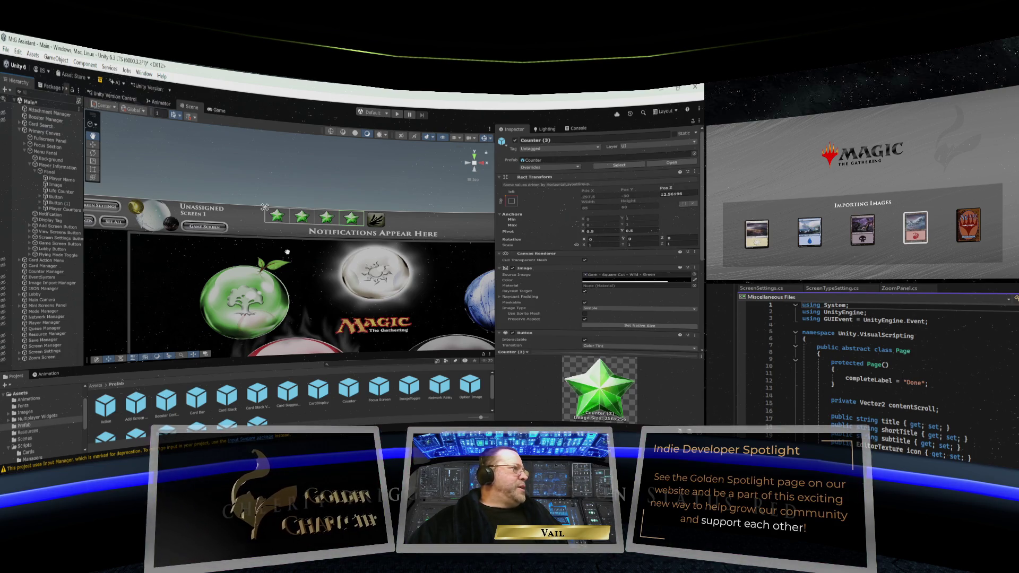
pyautogui.press('Right')
pyautogui.press('Right')
pyautogui.press('Right')
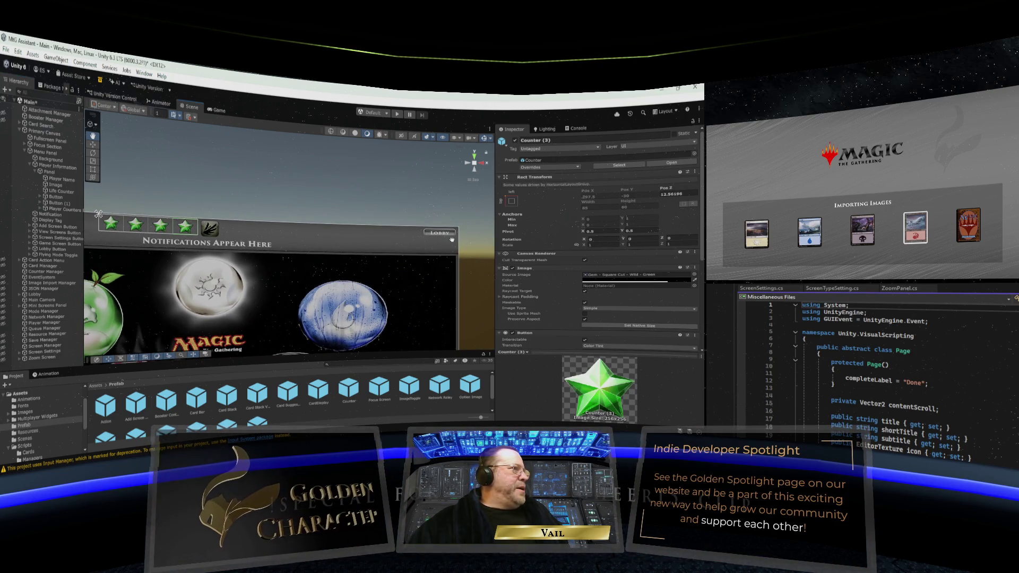
# Bring all five mana orbs into view and select the Game Screen Button
pyautogui.press('Left')
pyautogui.press('Left')
pyautogui.press('Left')
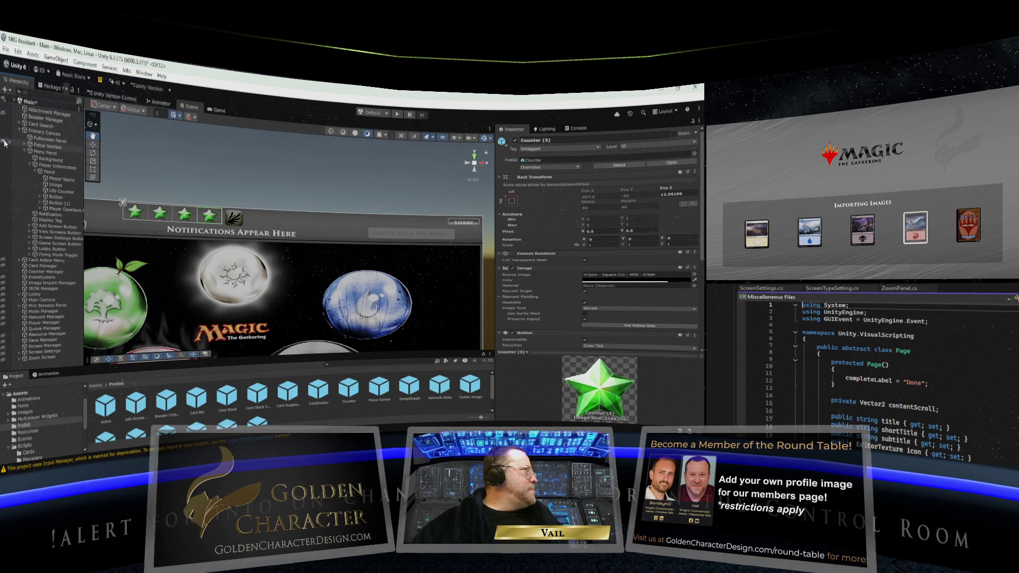
pyautogui.scroll(-5, 173, 255)
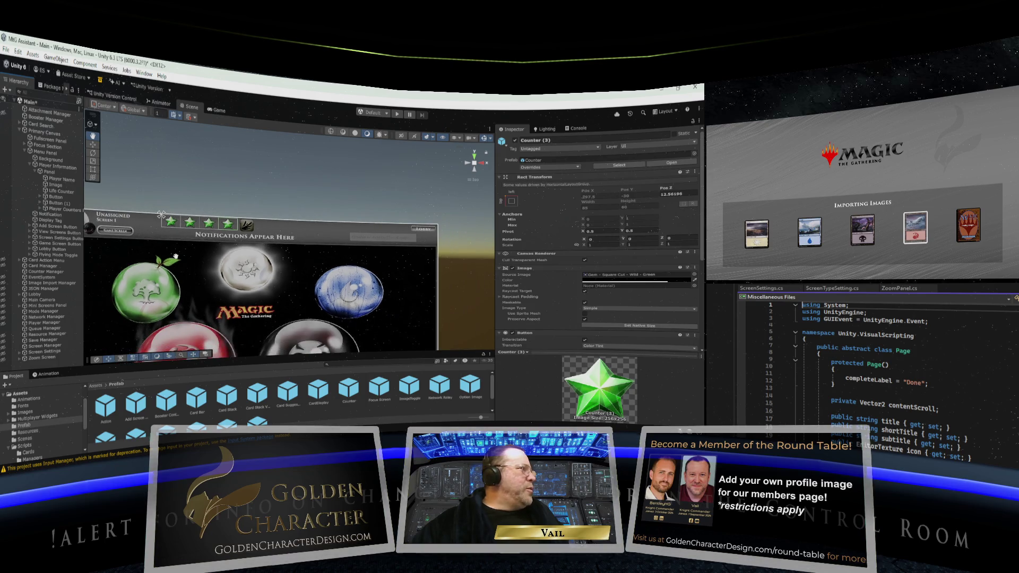
pyautogui.scroll(1, 157, 249)
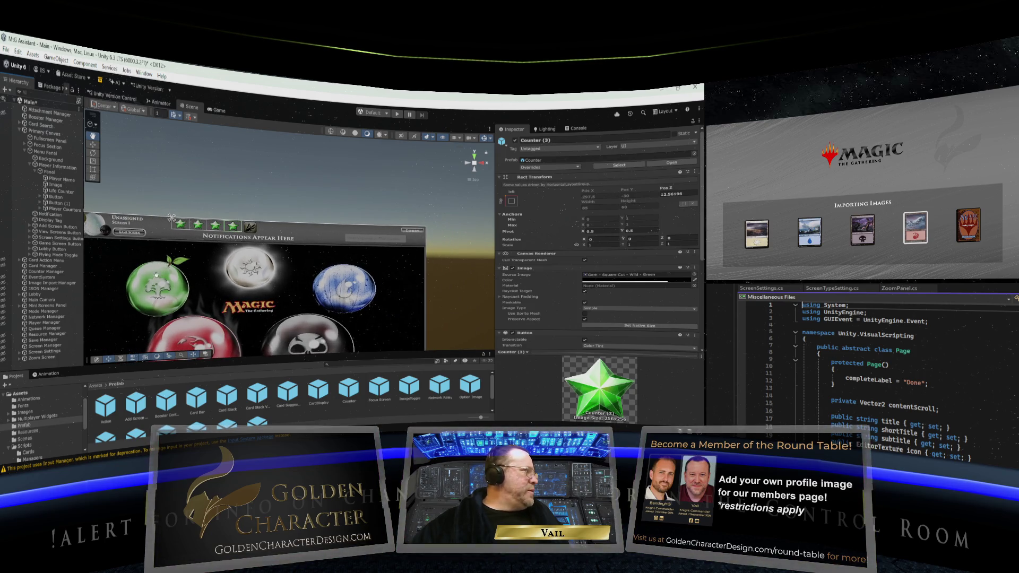
pyautogui.moveTo(136, 243); pyautogui.dragTo(187, 244)
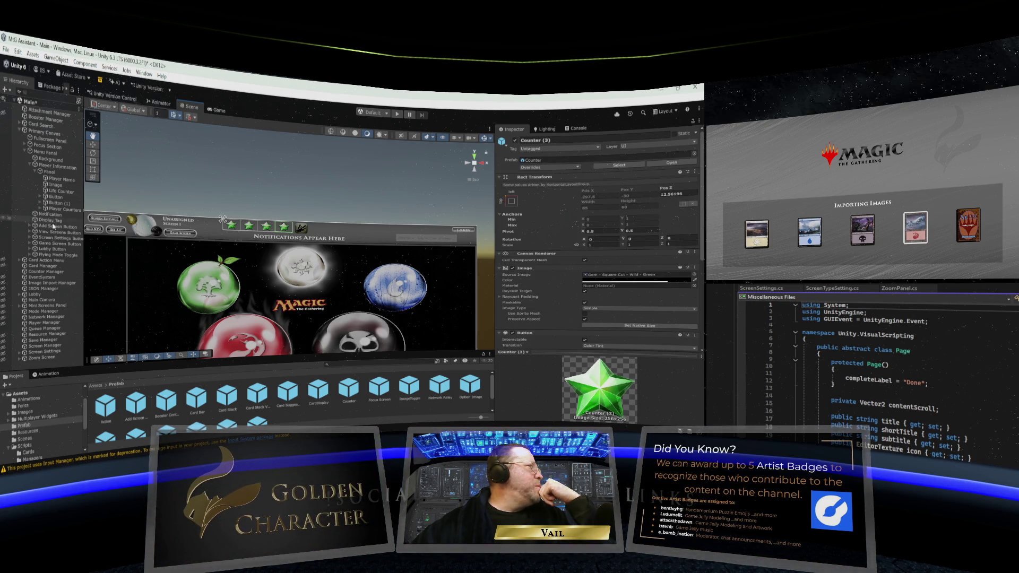
pyautogui.click(54, 244)
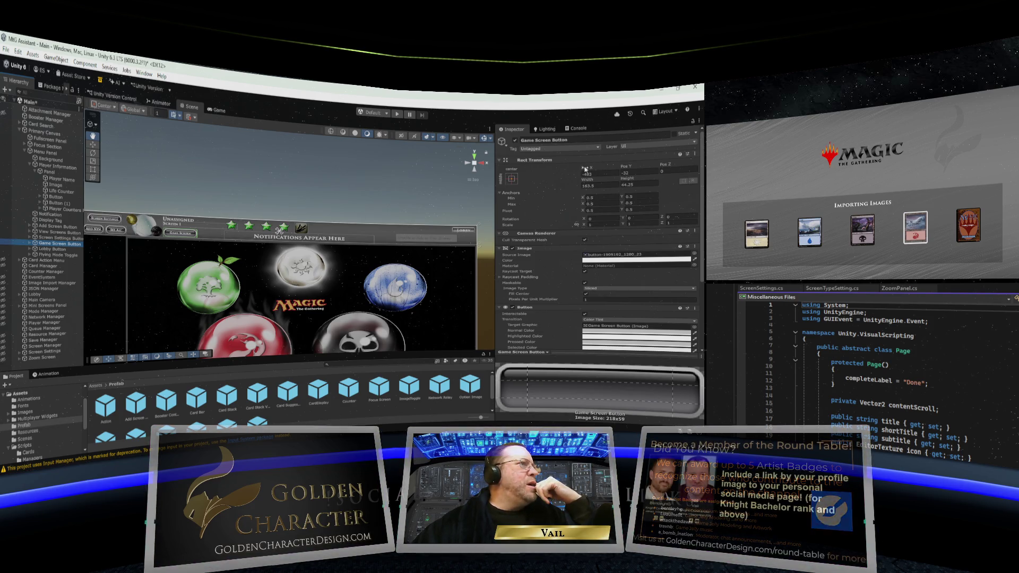
# Anchor the Game Screen Button top-right, then Alt-snap it into the panel's top-right corner
pyautogui.click(511, 179)
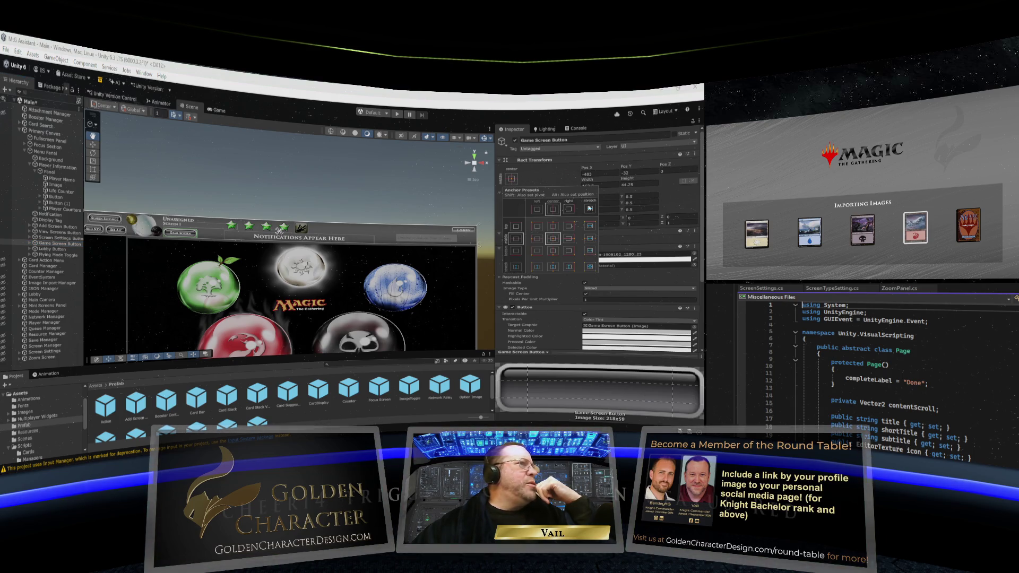
pyautogui.click(569, 227)
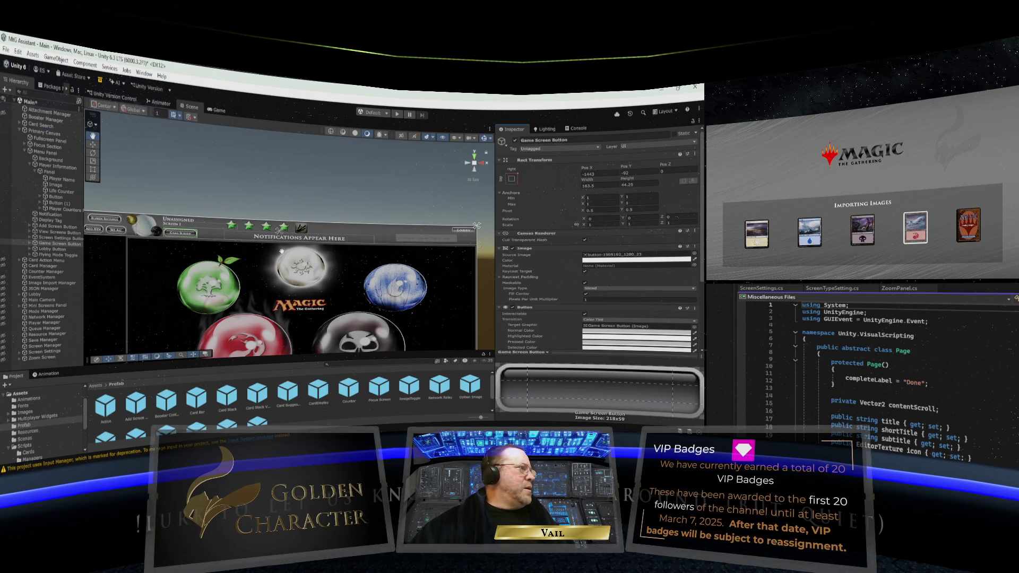
pyautogui.click(513, 179)
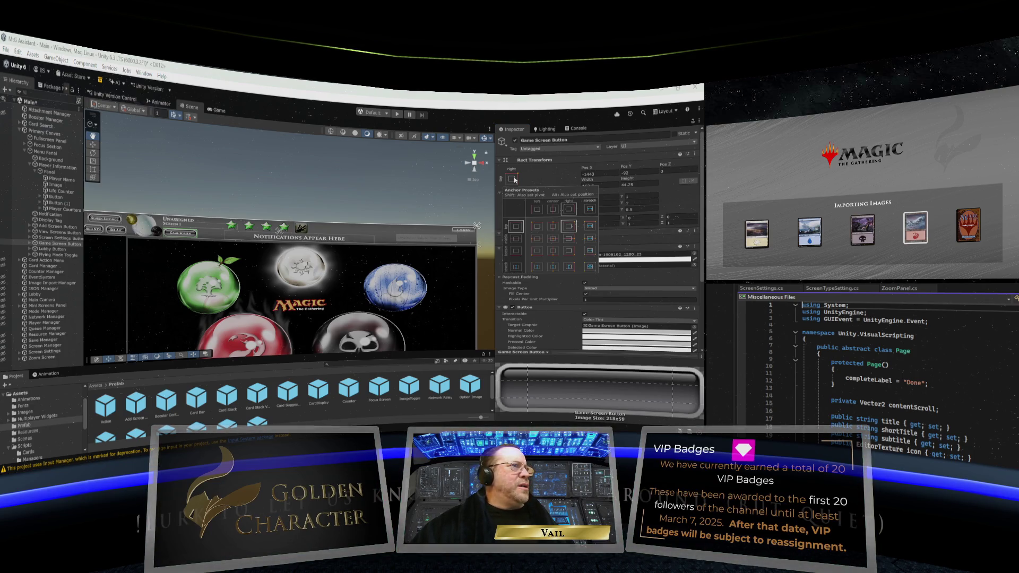
pyautogui.keyDown('alt'); pyautogui.keyDown('shift'); pyautogui.click(569, 226); pyautogui.keyUp('shift'); pyautogui.keyUp('alt')
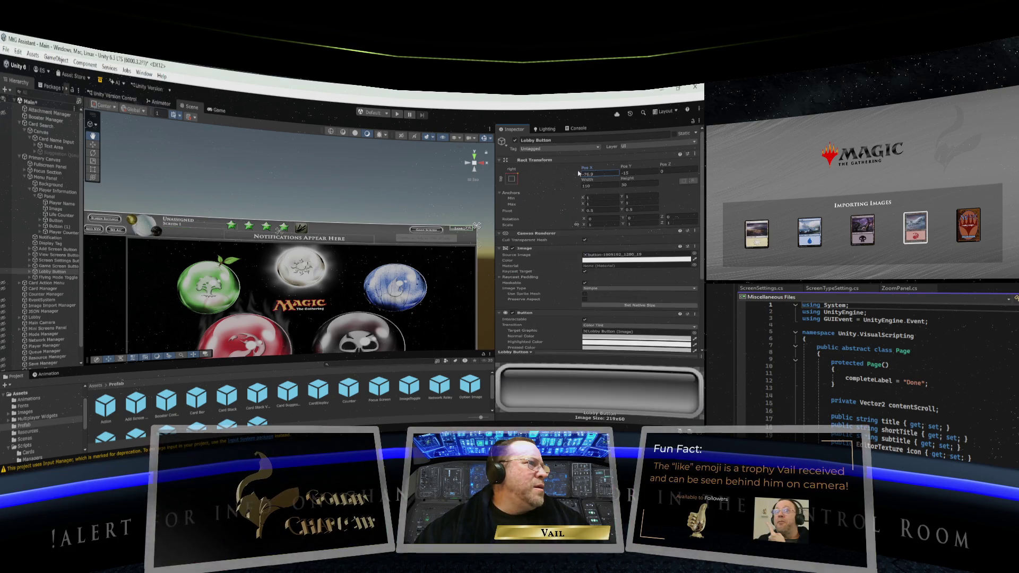
# Drag the Lobby Button's Pos Y to shift it vertically
pyautogui.moveTo(628, 167)
pyautogui.mouseDown()
pyautogui.moveTo(637, 166)
pyautogui.moveTo(603, 168)
pyautogui.mouseUp()
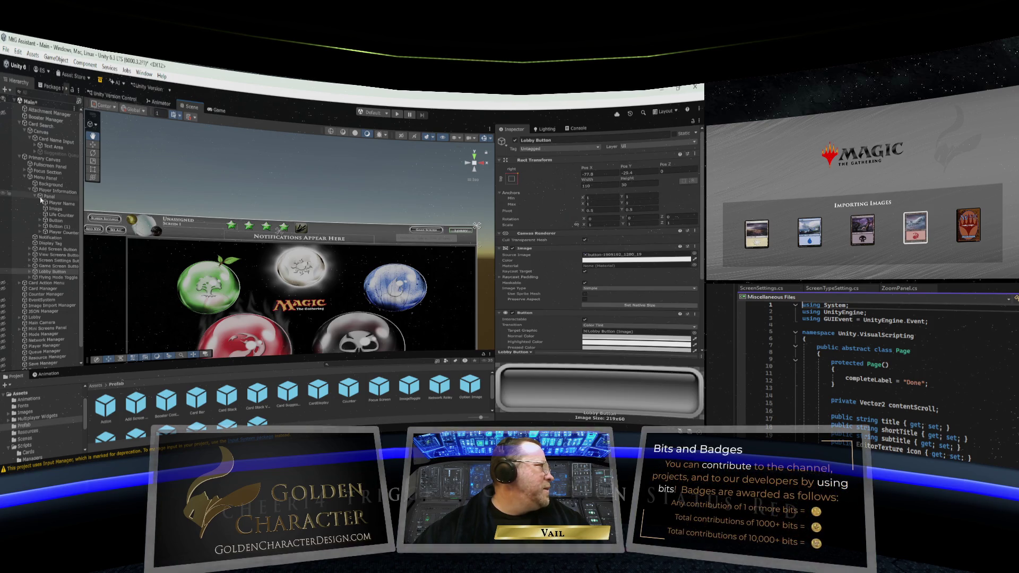
pyautogui.scroll(-4, 549, 280)
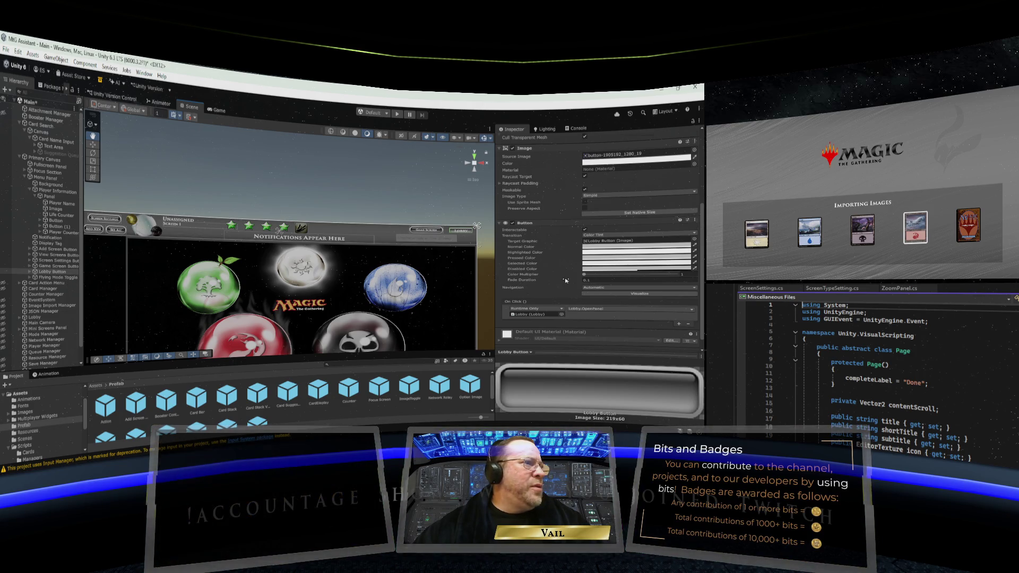
pyautogui.scroll(-1, 565, 280)
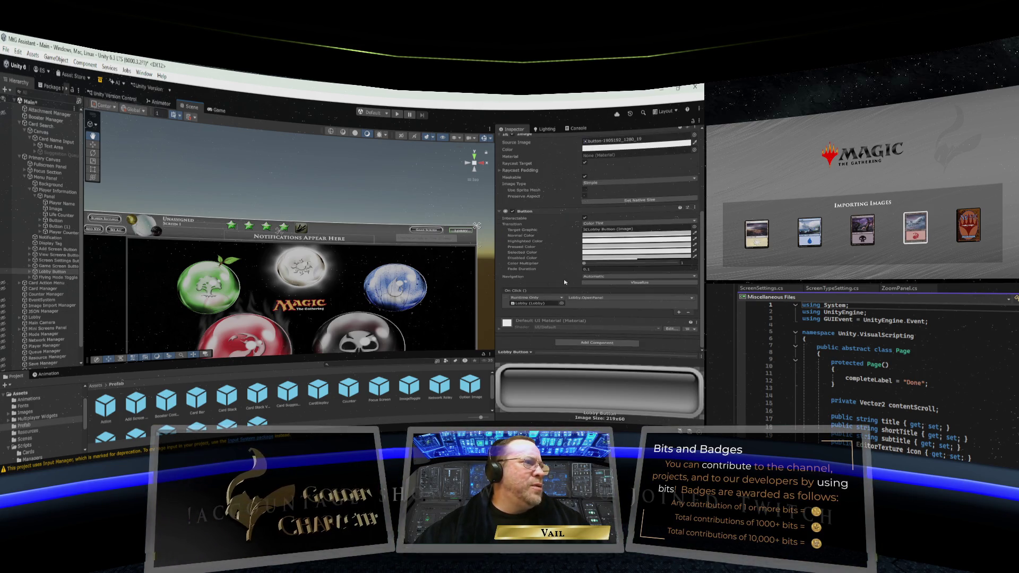
pyautogui.scroll(5, 565, 282)
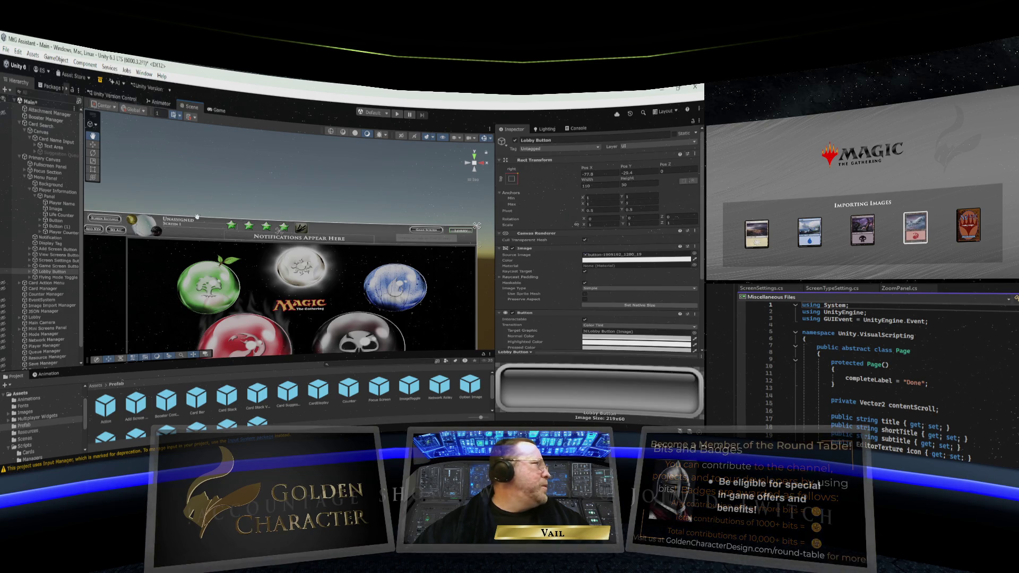
# Inspect the Lobby Button's Text (TMP) label, then return to the Lobby Button
pyautogui.click(30, 272)
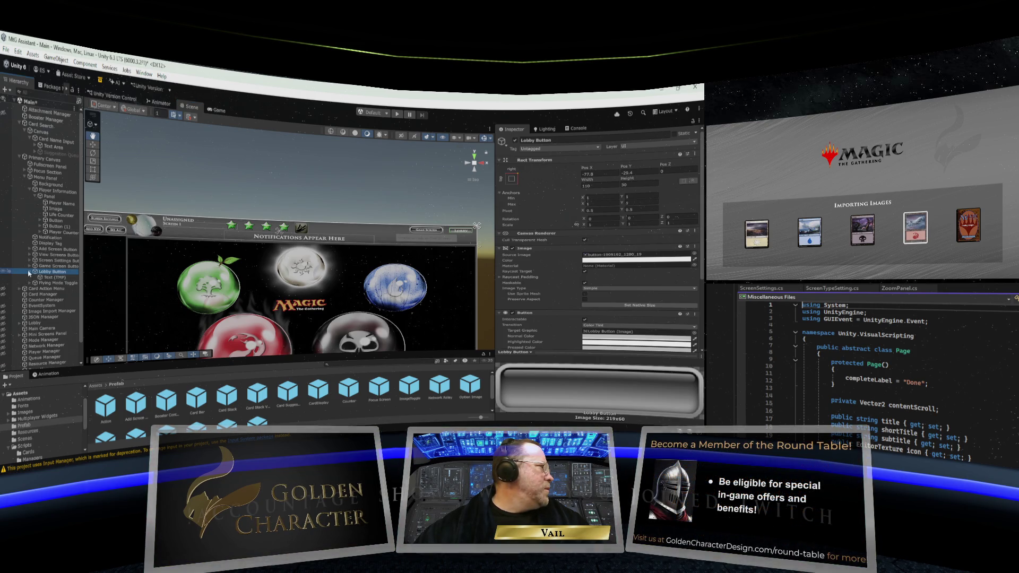
pyautogui.click(51, 278)
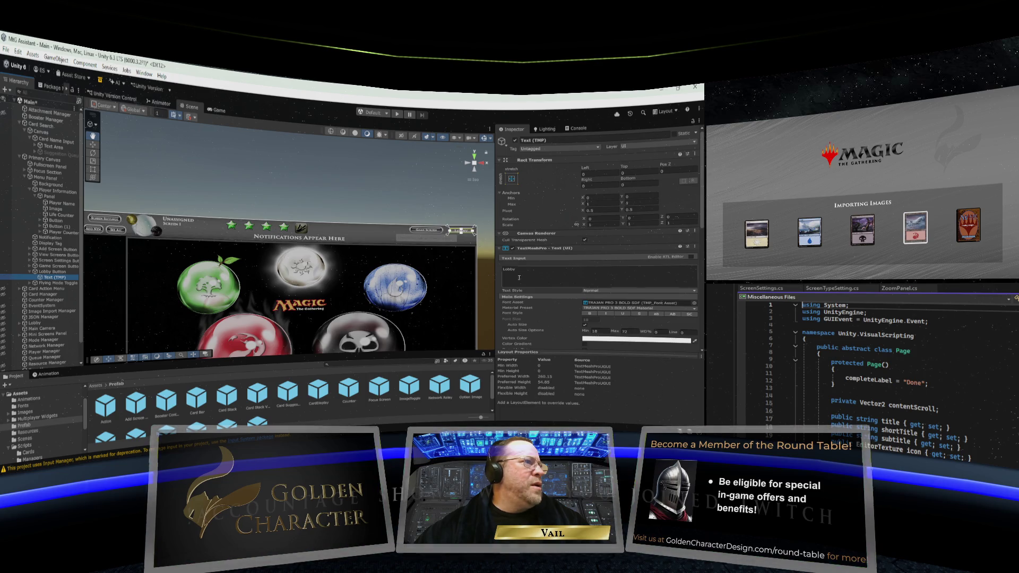
pyautogui.scroll(-10, 551, 277)
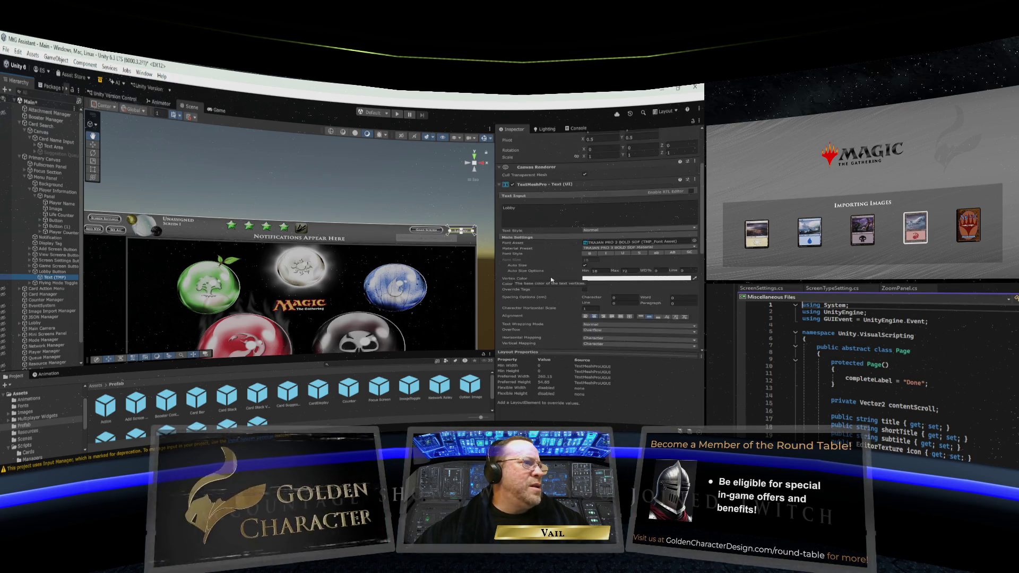
pyautogui.scroll(-4, 551, 280)
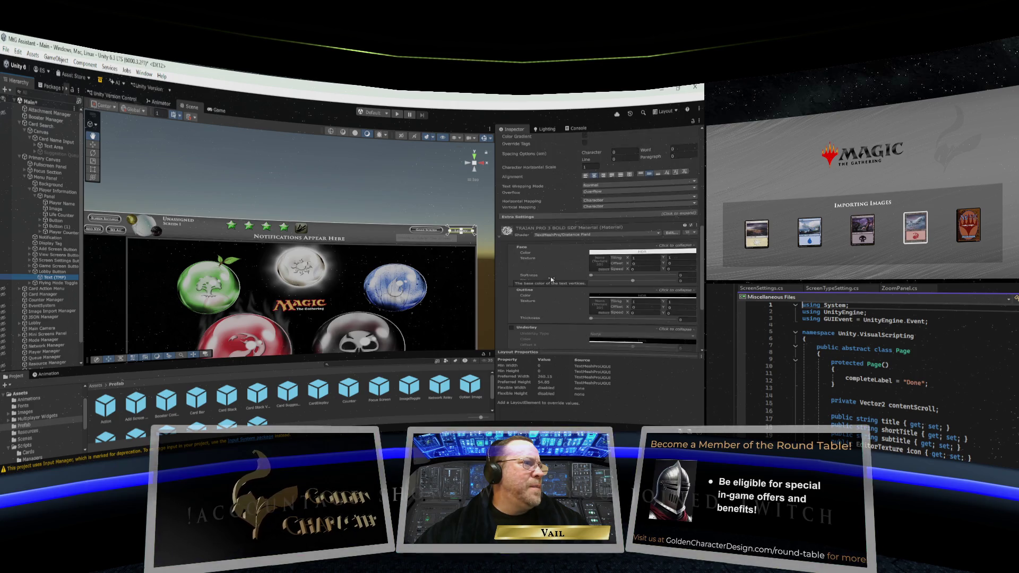
pyautogui.scroll(15, 551, 279)
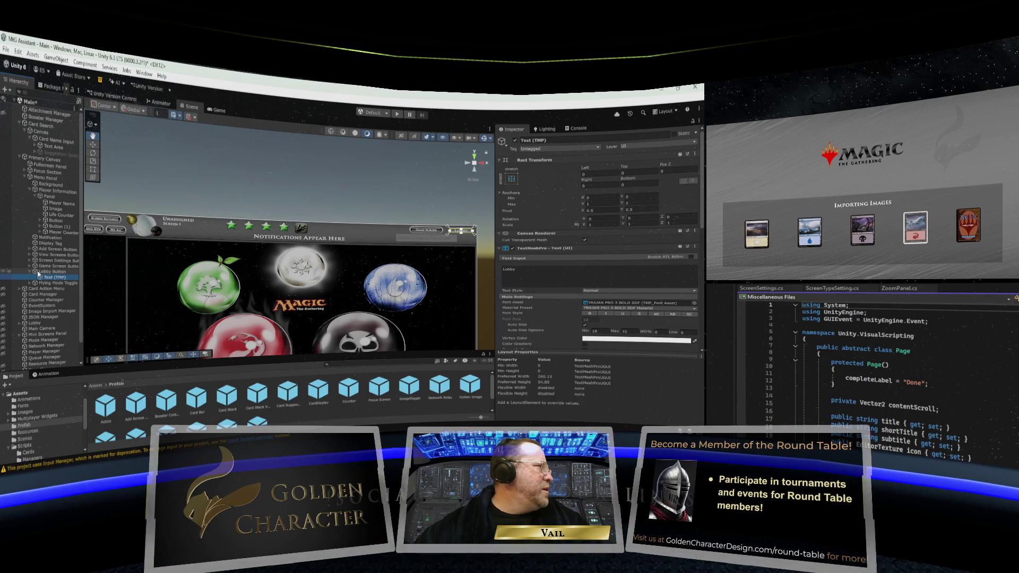
pyautogui.click(38, 272)
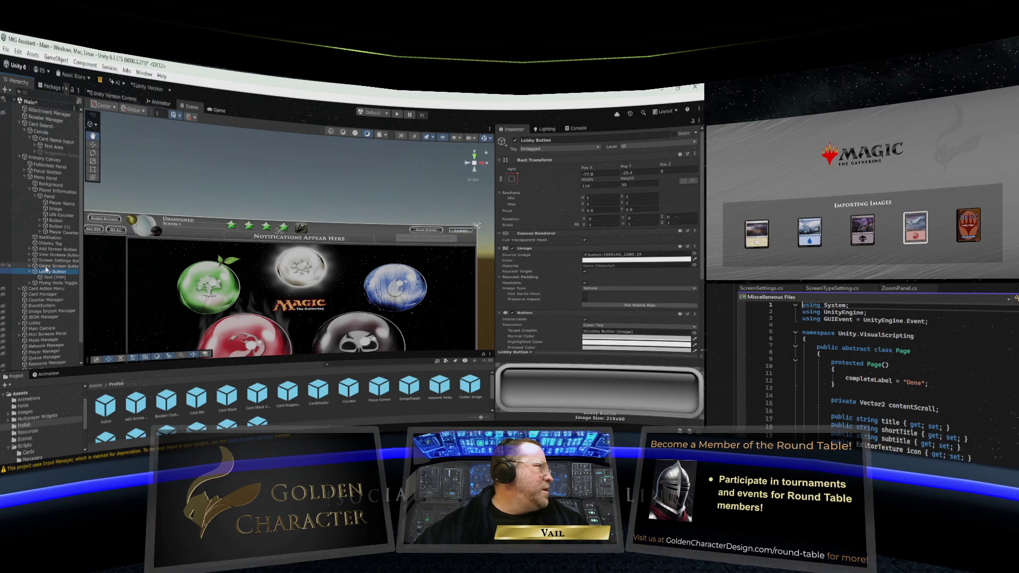
# Duplicate the Game Screen Button in the Hierarchy
pyautogui.click(45, 266)
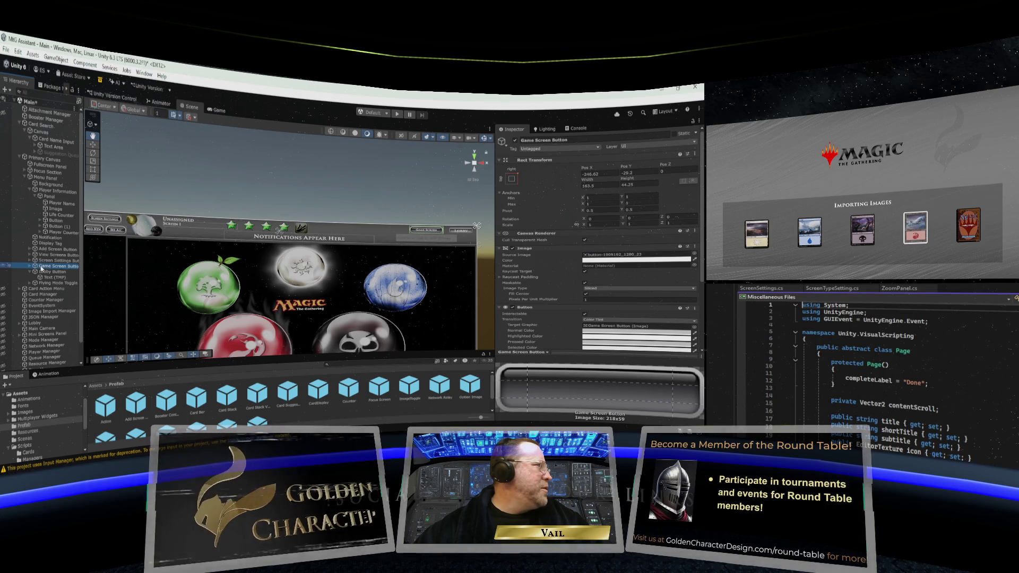
pyautogui.click(30, 267)
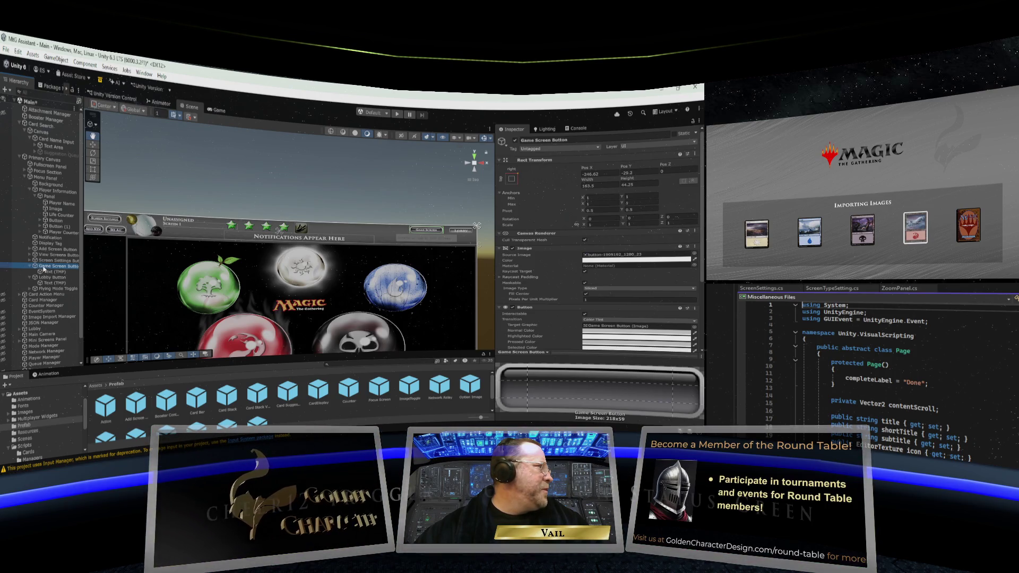
pyautogui.click(33, 266)
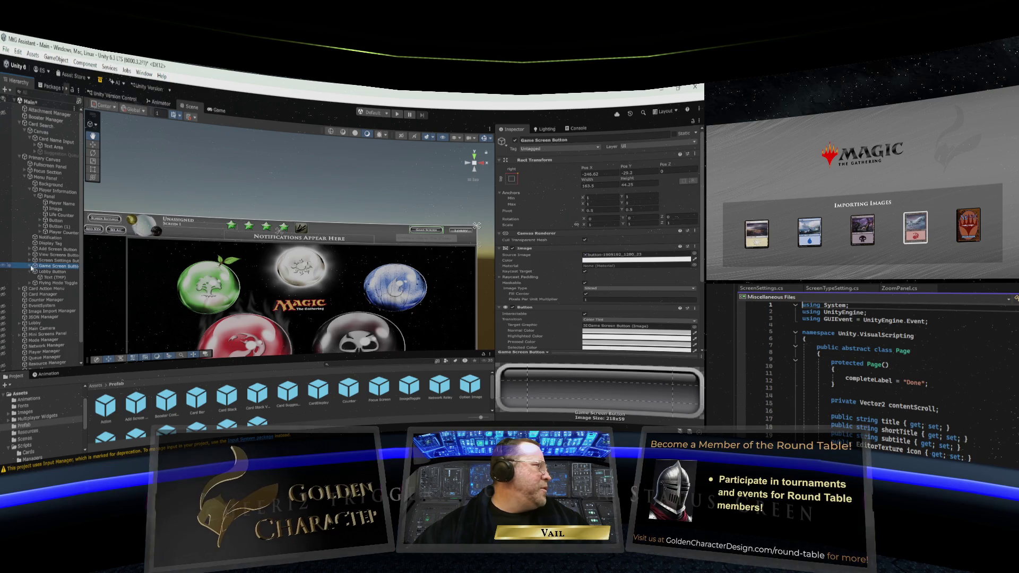
pyautogui.rightClick(37, 267)
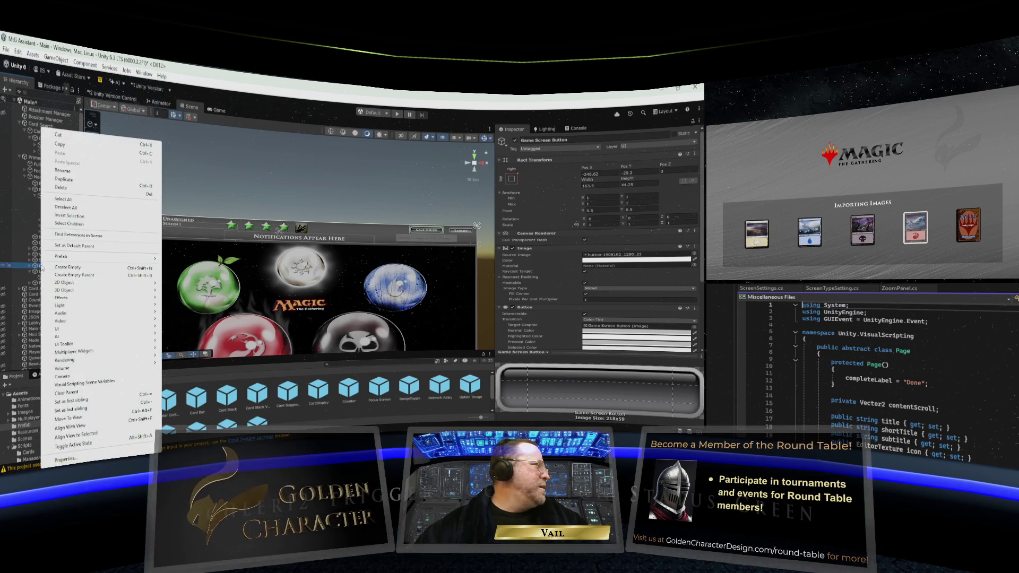
pyautogui.click(70, 180)
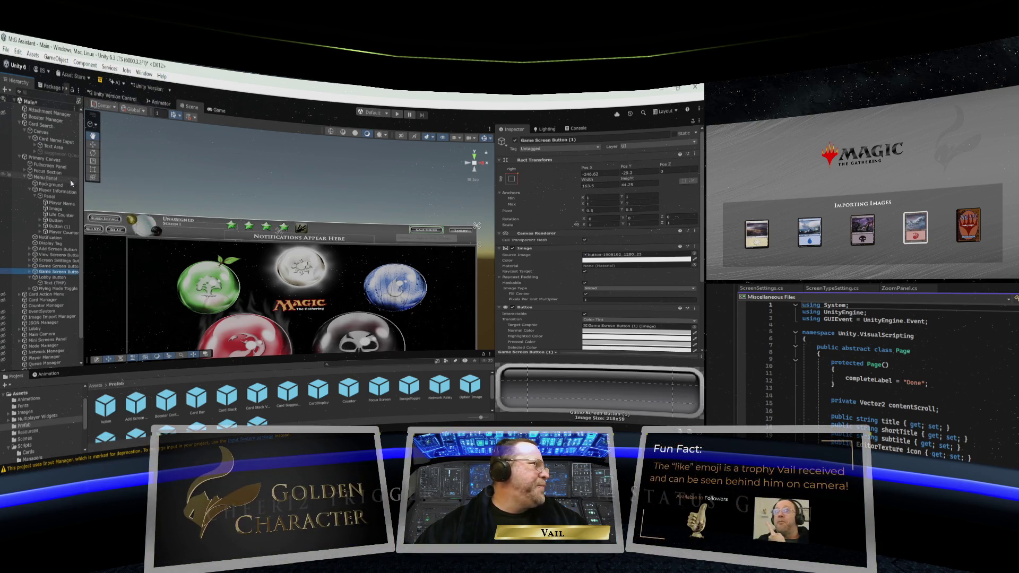
# Rename the copy to Lobby Button and delete the old Lobby Button
pyautogui.rightClick(47, 275)
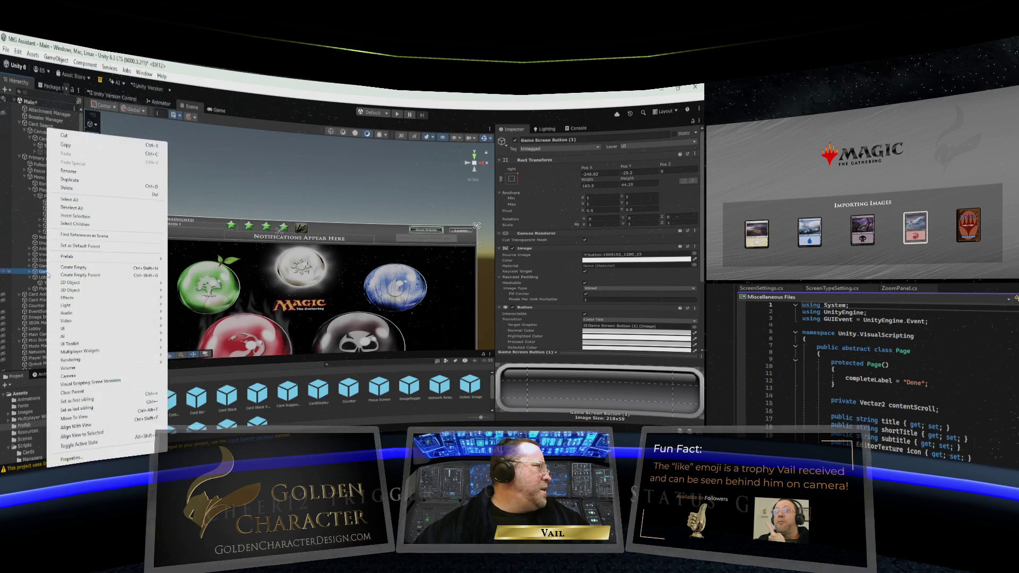
pyautogui.click(68, 172)
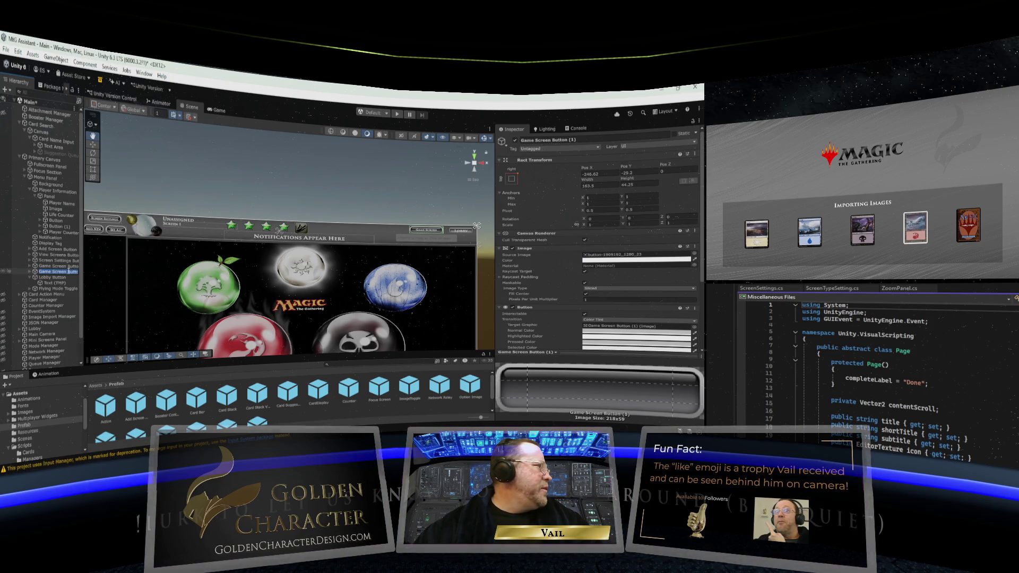
pyautogui.click(68, 272)
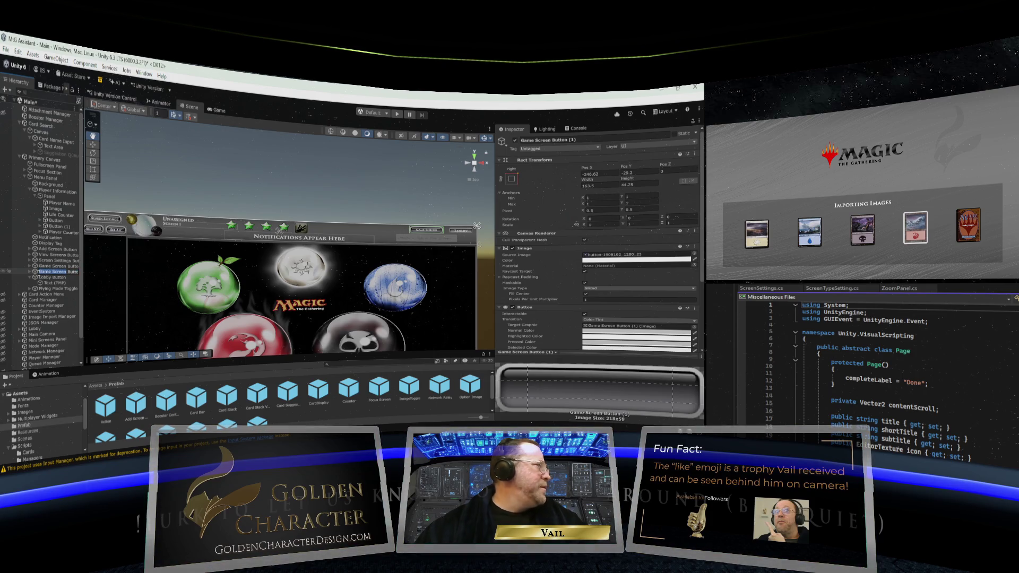
pyautogui.write('Lobby')
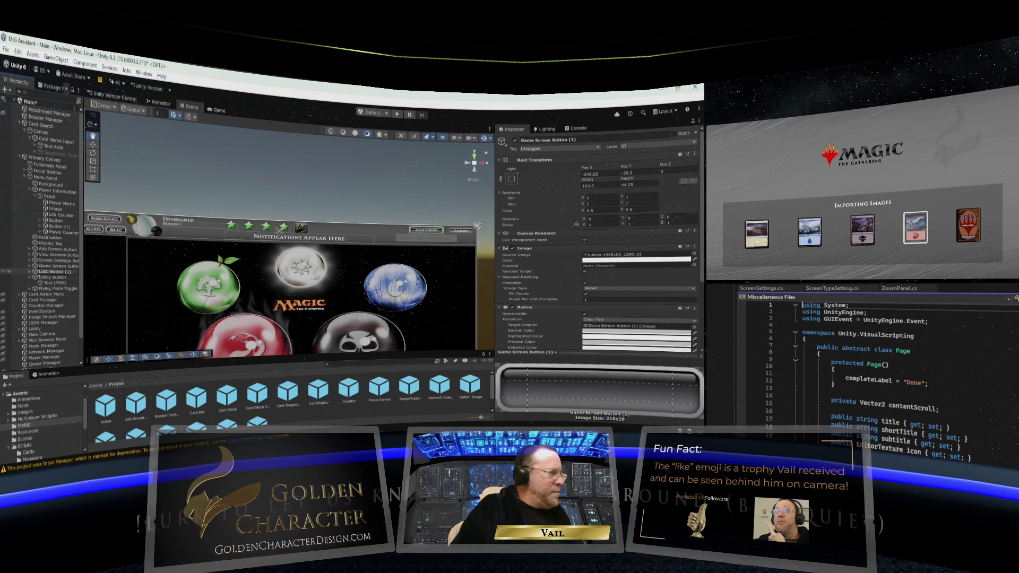
pyautogui.click(46, 278)
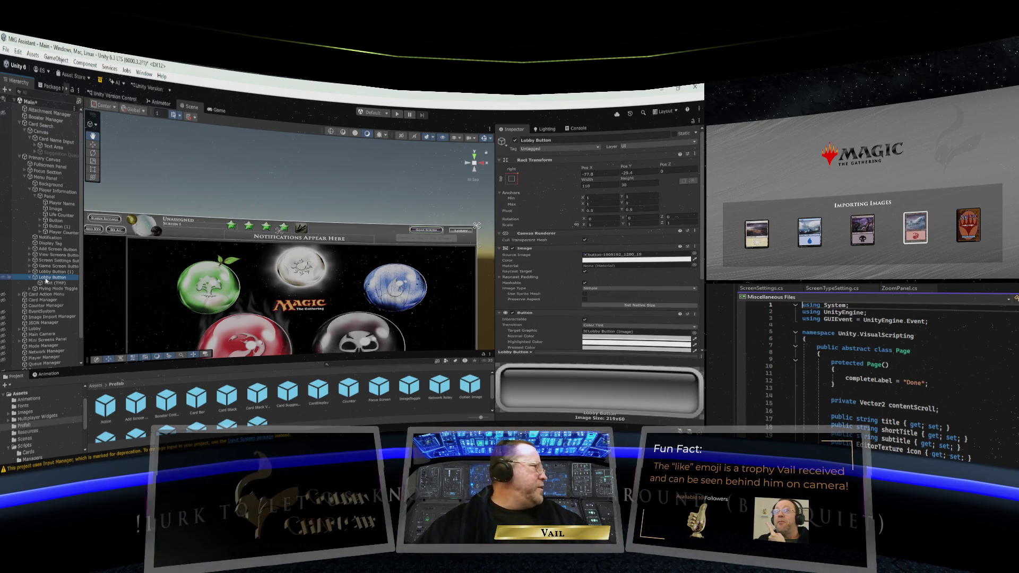
pyautogui.press('Delete')
pyautogui.click(53, 271)
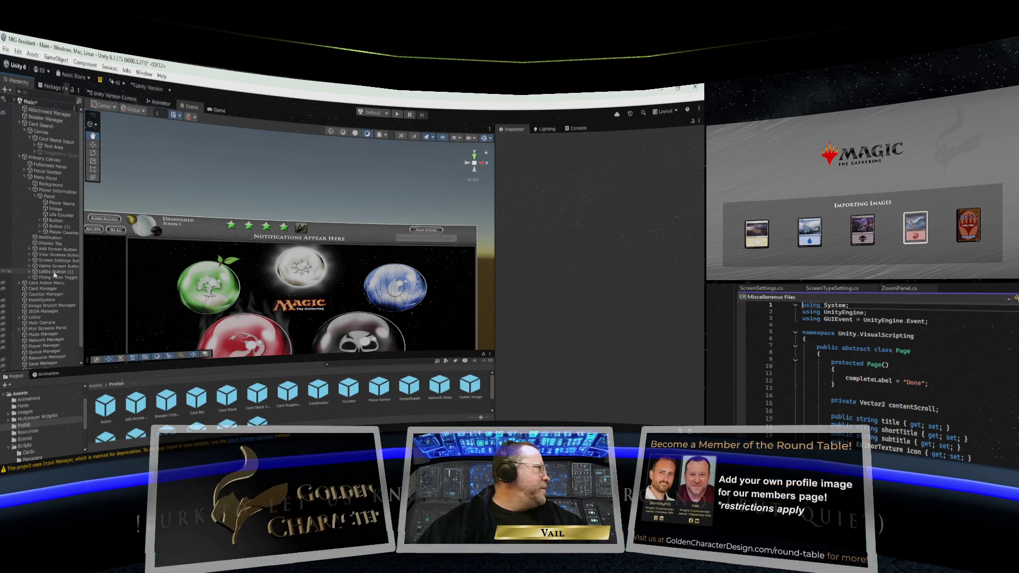
# Remove the (1) suffix so it reads Lobby Button, then select its Text (TMP) child
pyautogui.rightClick(53, 271)
pyautogui.click(84, 175)
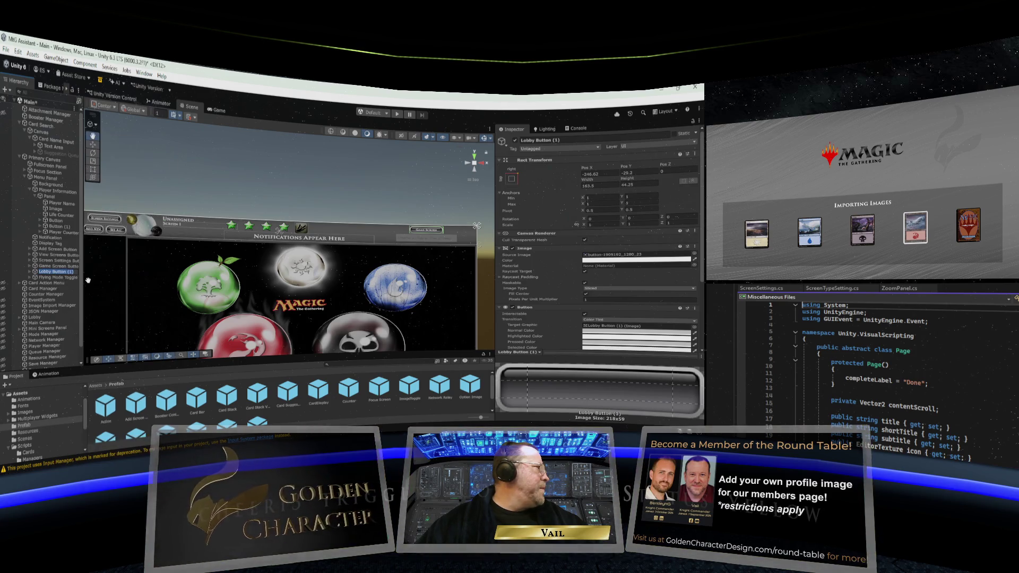
pyautogui.press('BackSpace')
pyautogui.press('BackSpace')
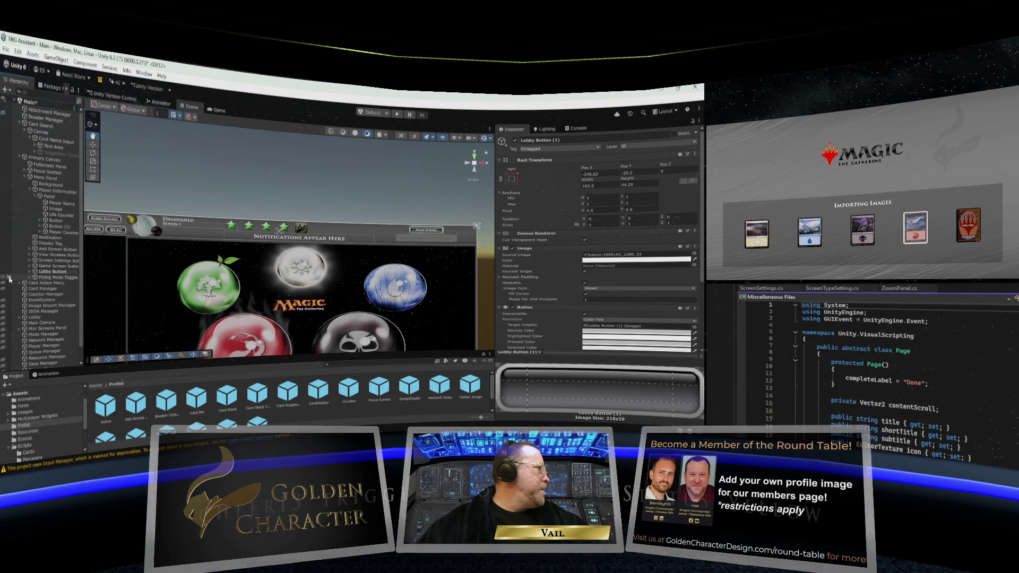
pyautogui.click(30, 274)
pyautogui.click(29, 272)
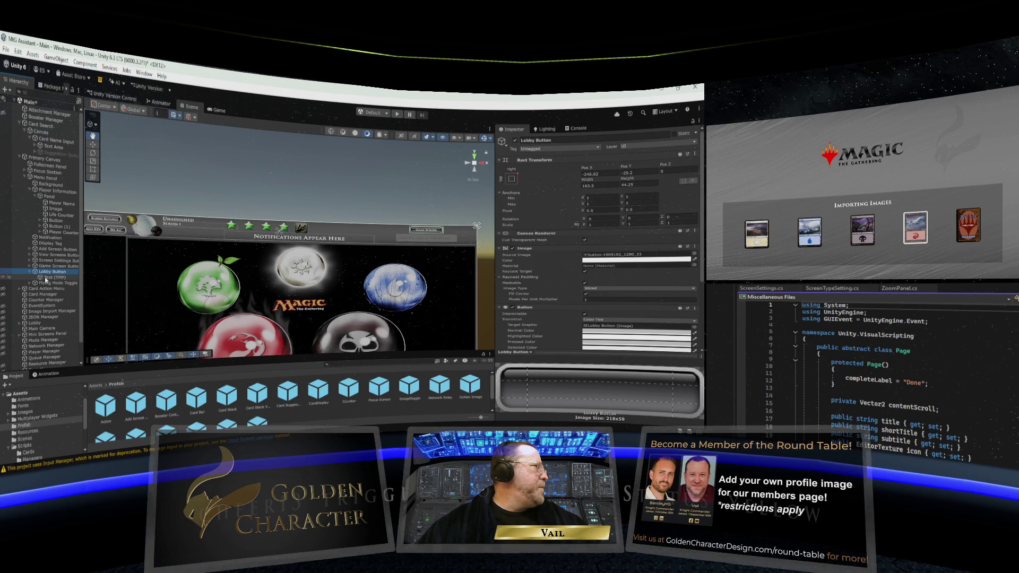
pyautogui.click(47, 277)
# Change the new button's label to Lobby and set the Lobby Button's Pos X to about -87.6
pyautogui.click(501, 269)
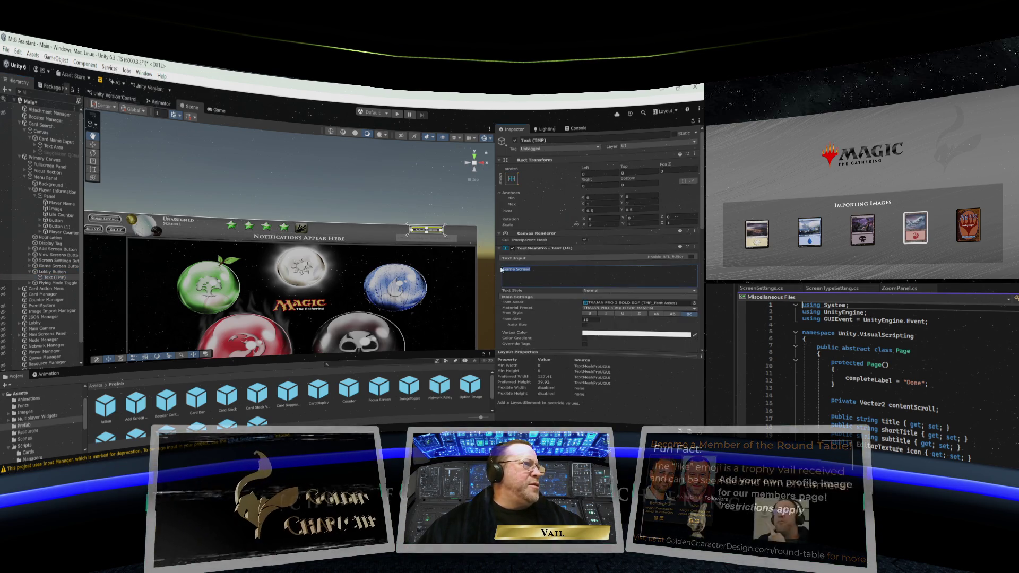
pyautogui.write('Lobby')
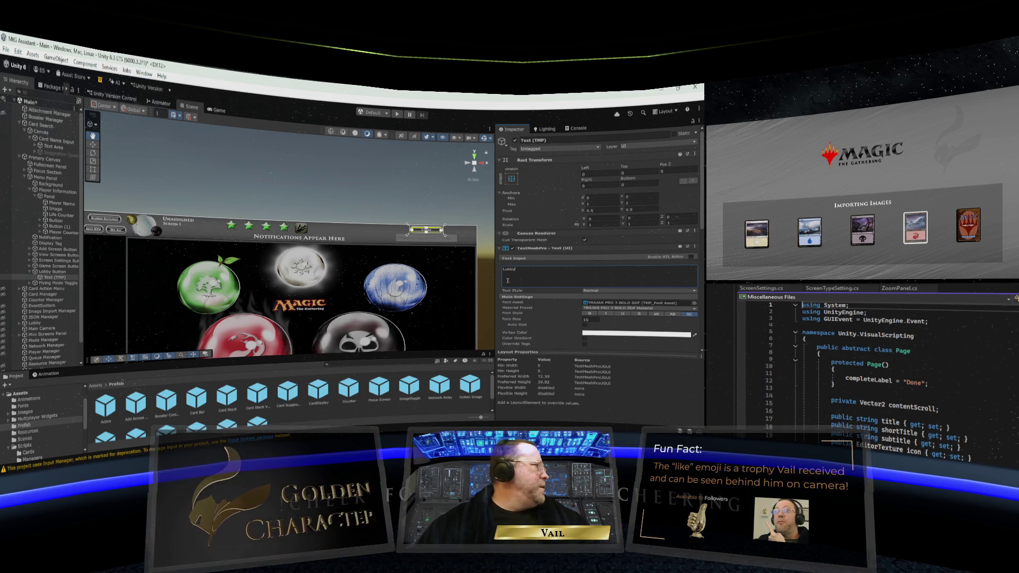
pyautogui.click(52, 271)
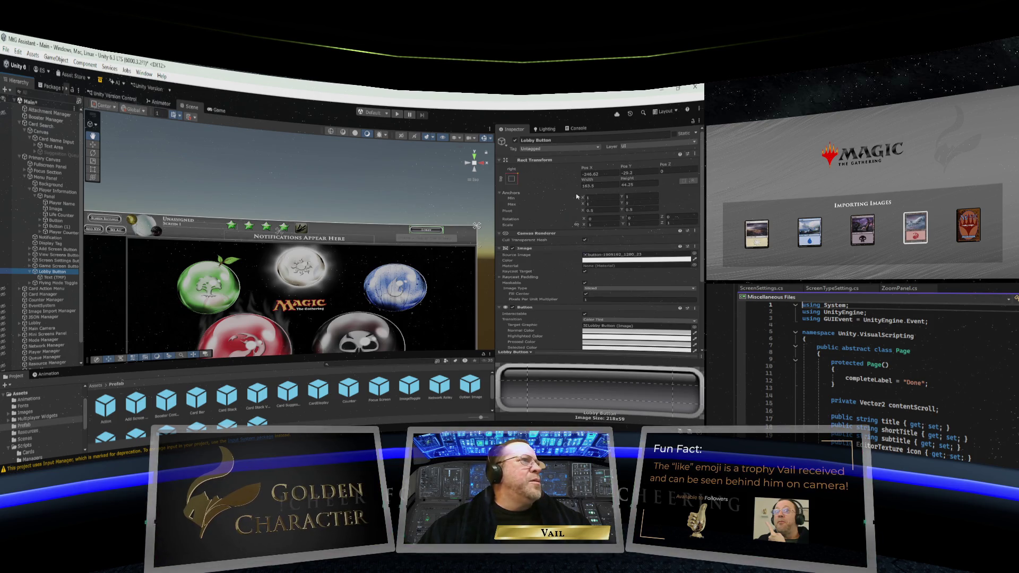
pyautogui.click(598, 174)
pyautogui.write('-141')
pyautogui.press('BackSpace')
pyautogui.press('BackSpace')
pyautogui.press('BackSpace')
pyautogui.write('83.7')
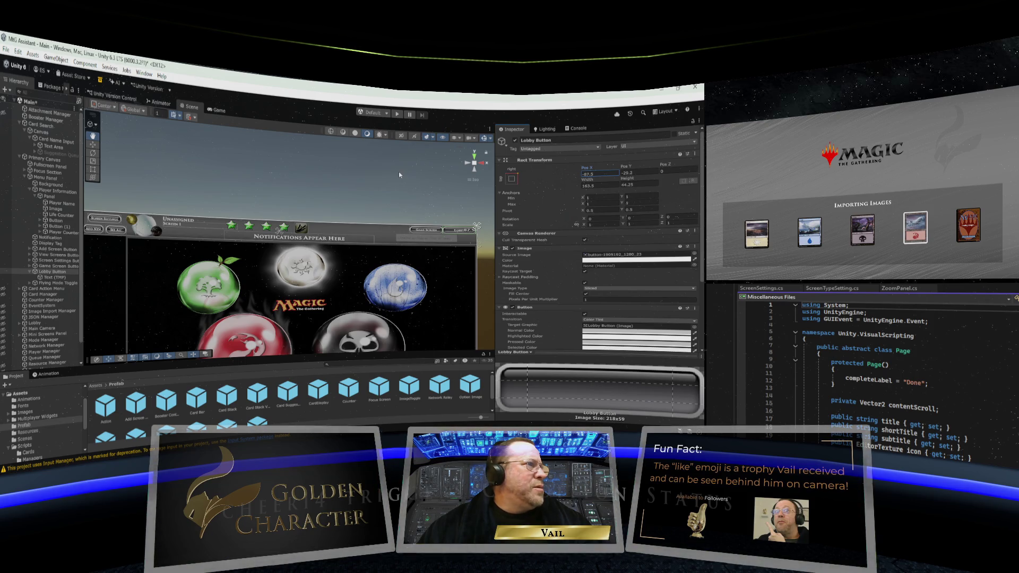
pyautogui.press('BackSpace')
pyautogui.write('6')
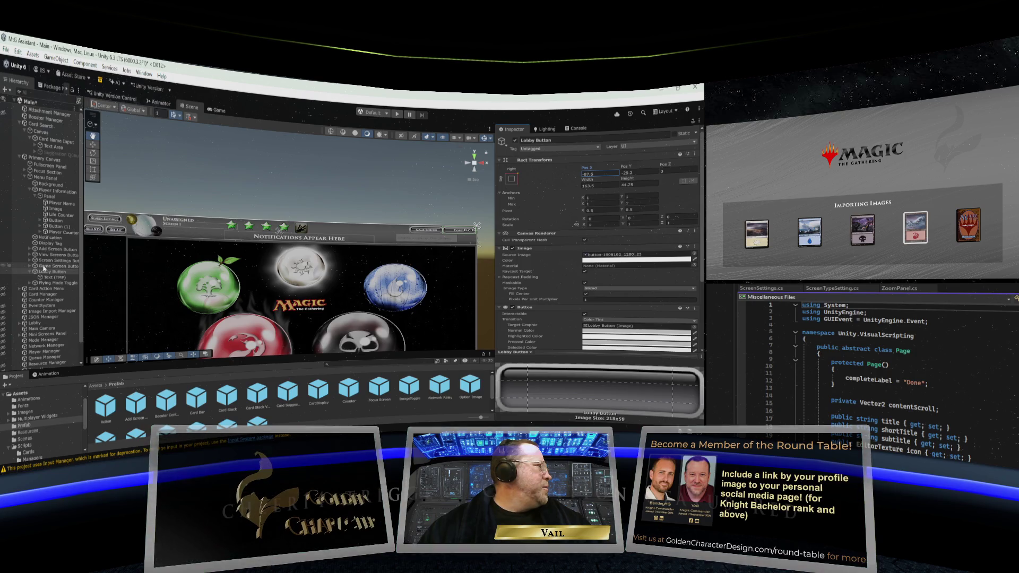
# Move the Game Screen Button slightly left to Pos X -257.9
pyautogui.click(45, 266)
pyautogui.moveTo(597, 165); pyautogui.dragTo(577, 169)
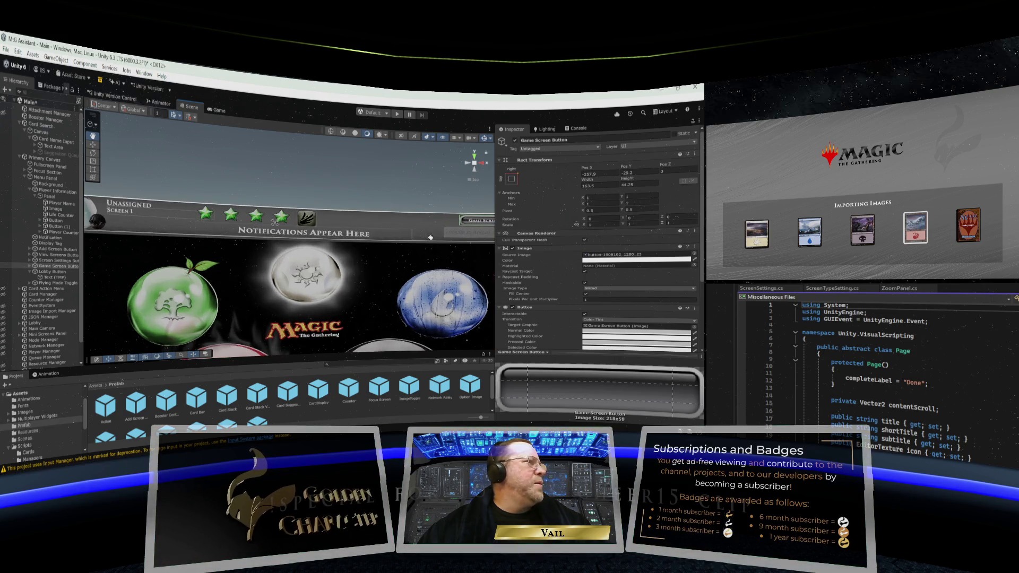
pyautogui.scroll(2, 429, 237)
pyautogui.scroll(2, 429, 237)
pyautogui.scroll(1, 192, 241)
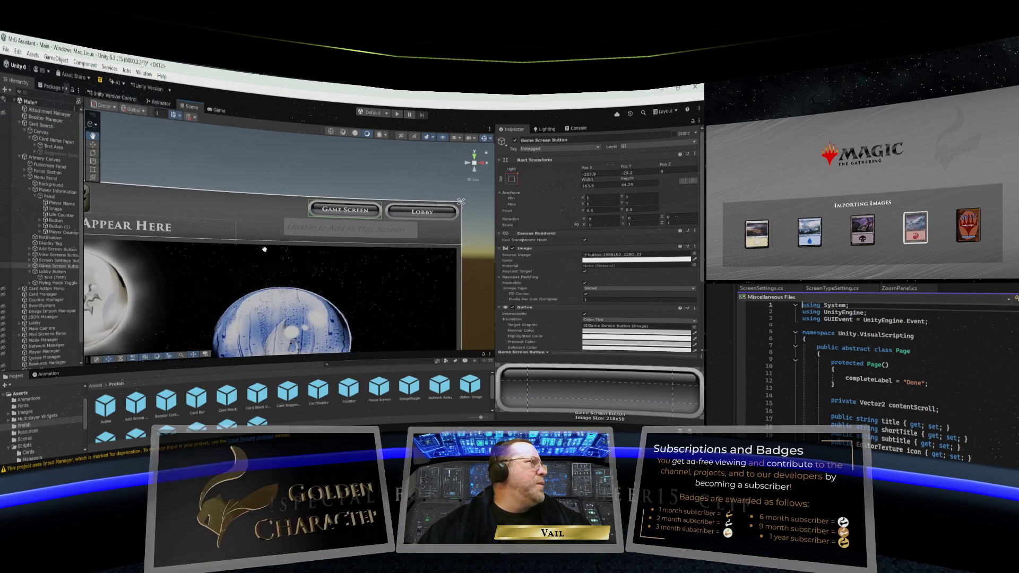
pyautogui.scroll(1, 213, 241)
pyautogui.scroll(2, 334, 247)
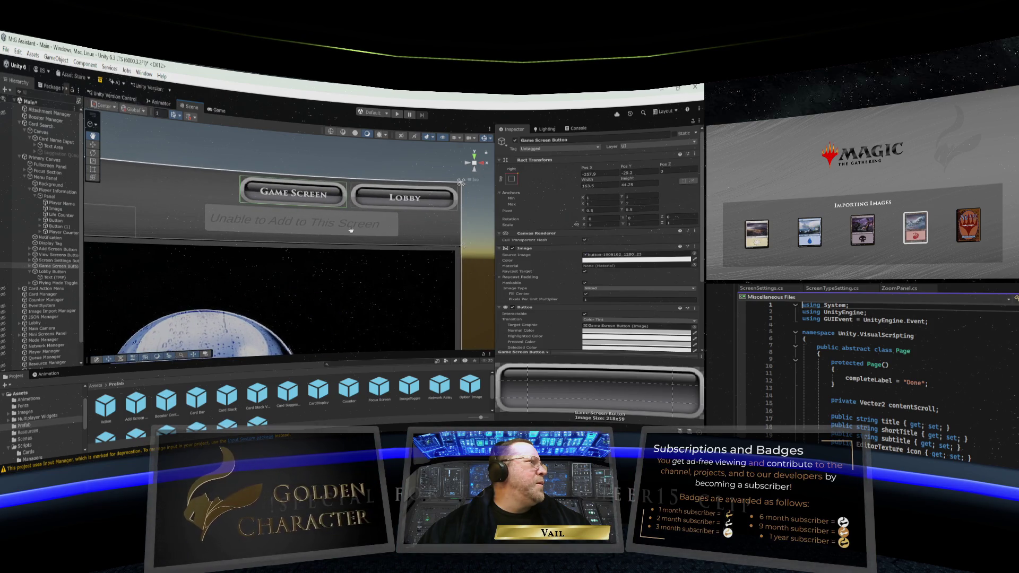
# Frame both buttons and inspect the Game Screen Button's Text (TMP) settings
pyautogui.scroll(-2, 353, 229)
pyautogui.moveTo(307, 246); pyautogui.dragTo(332, 245)
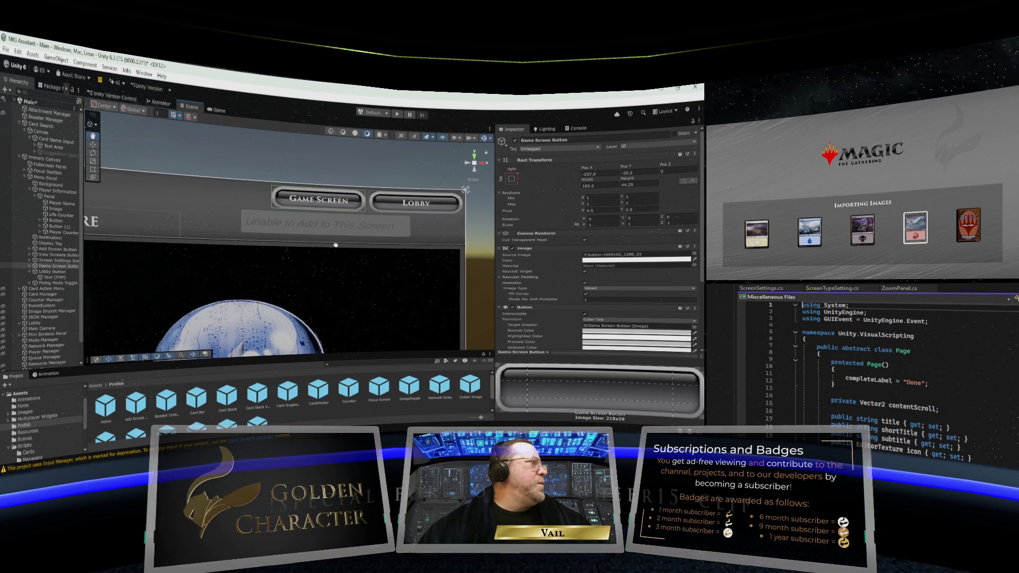
pyautogui.click(29, 266)
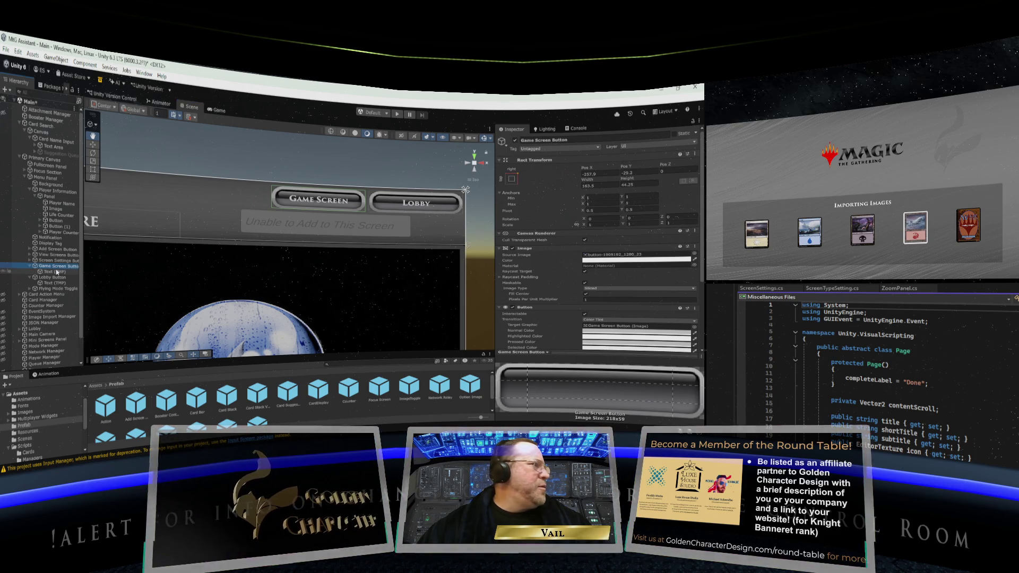
pyautogui.click(55, 272)
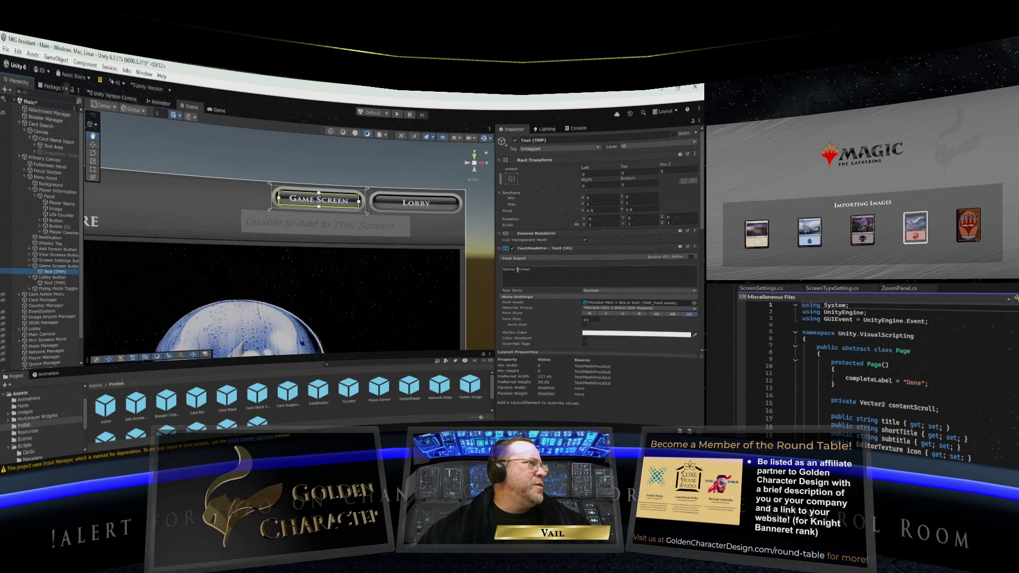
pyautogui.scroll(-4, 571, 276)
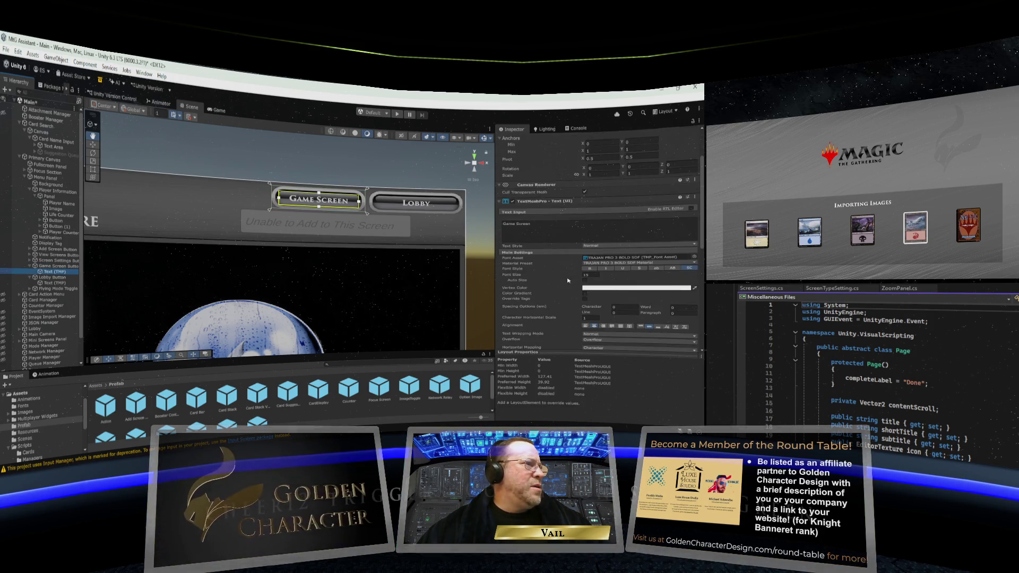
# Set the Lobby label's Text (TMP) font size to 88
pyautogui.click(53, 283)
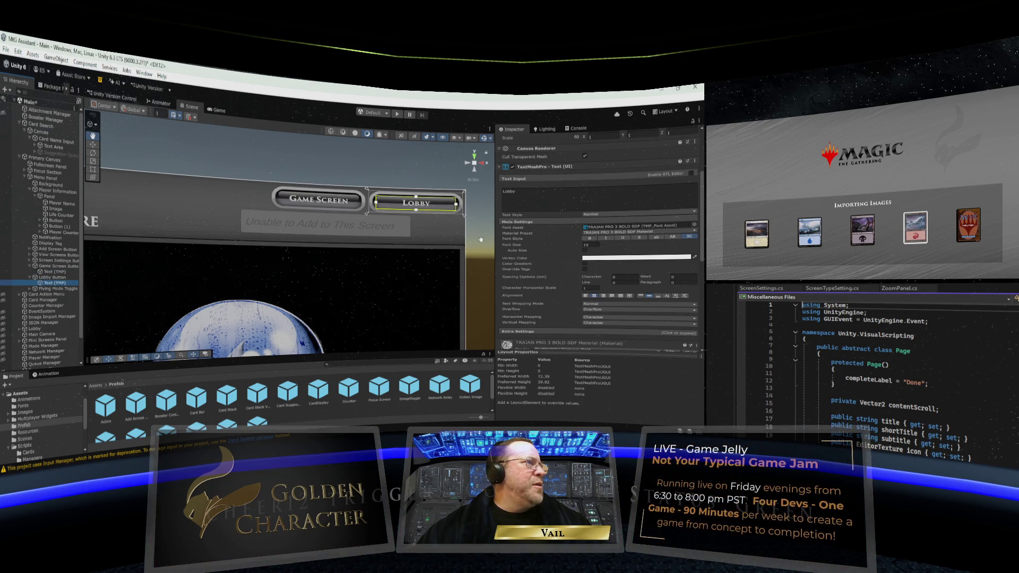
pyautogui.doubleClick(589, 244)
pyautogui.write('8')
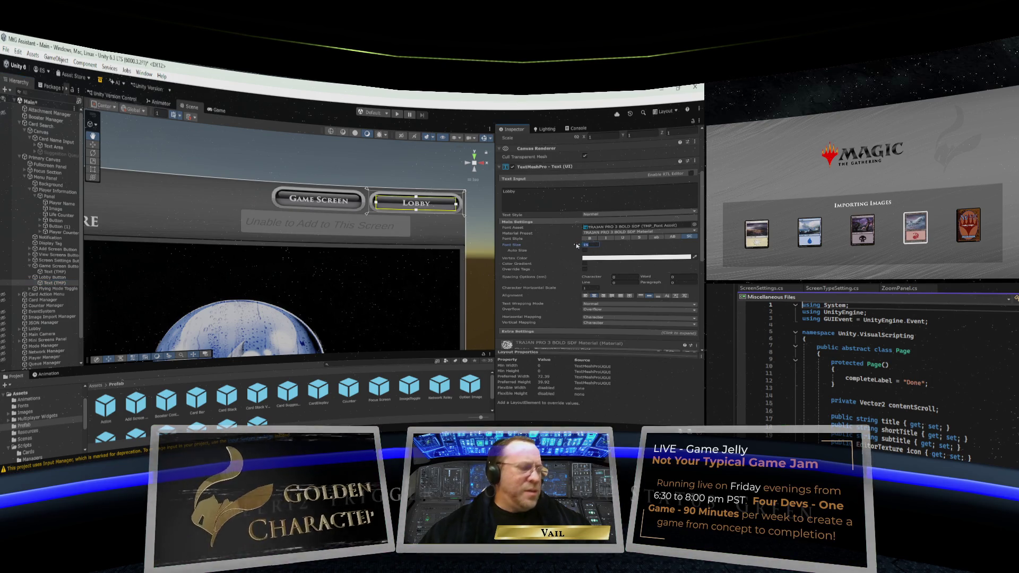
pyautogui.write('8')
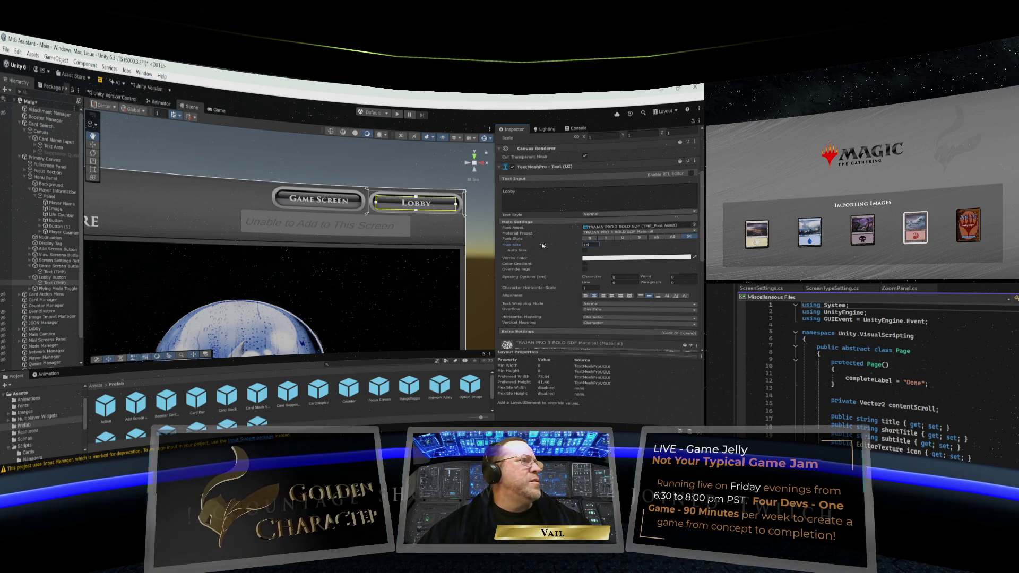
pyautogui.moveTo(410, 238)
pyautogui.mouseDown()
pyautogui.moveTo(371, 233)
pyautogui.moveTo(390, 230)
pyautogui.mouseUp()
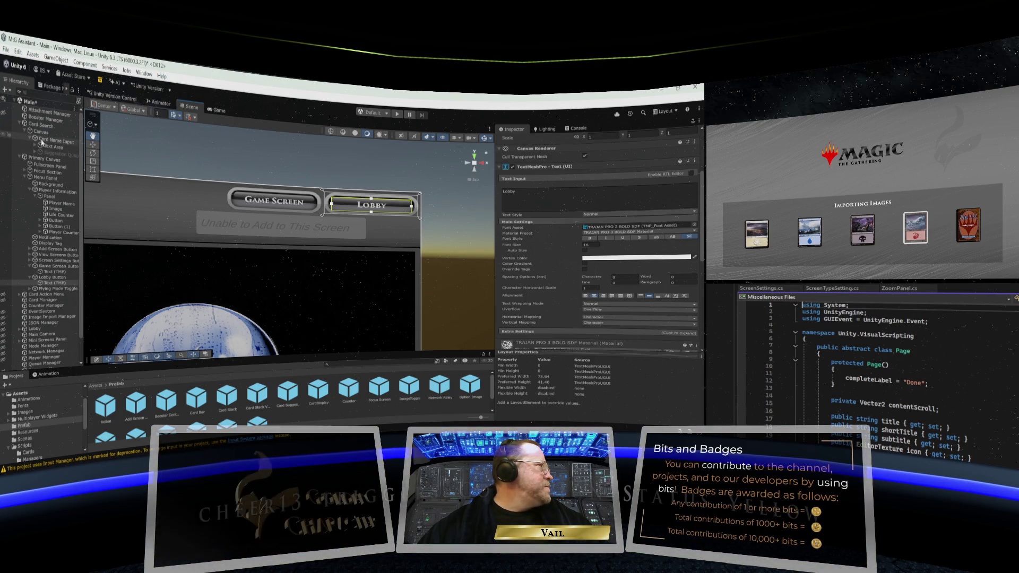
pyautogui.click(38, 125)
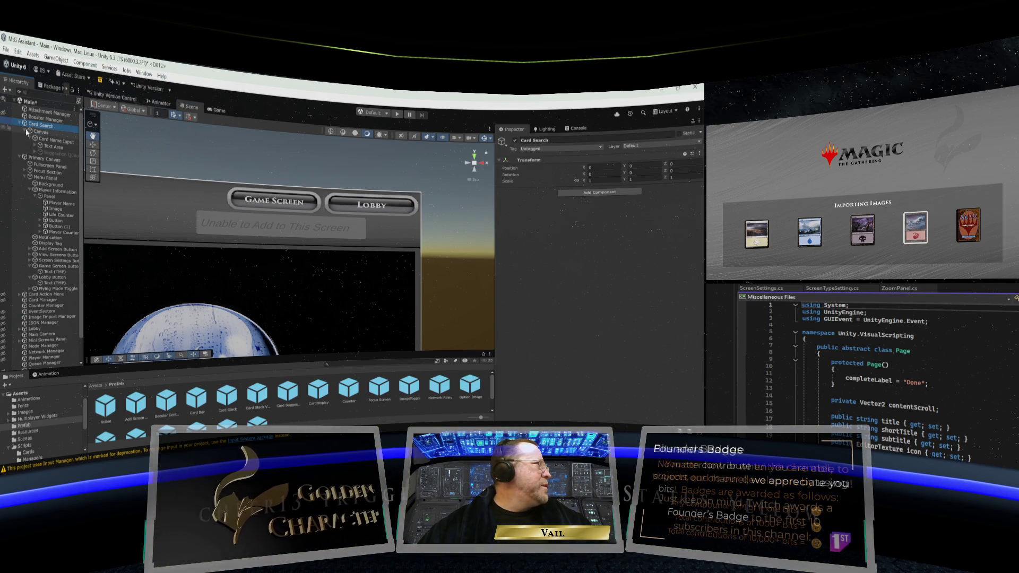
# Enable the Suggestion Queue so its Card Name buttons show
pyautogui.scroll(-2, 149, 155)
pyautogui.scroll(-1, 149, 155)
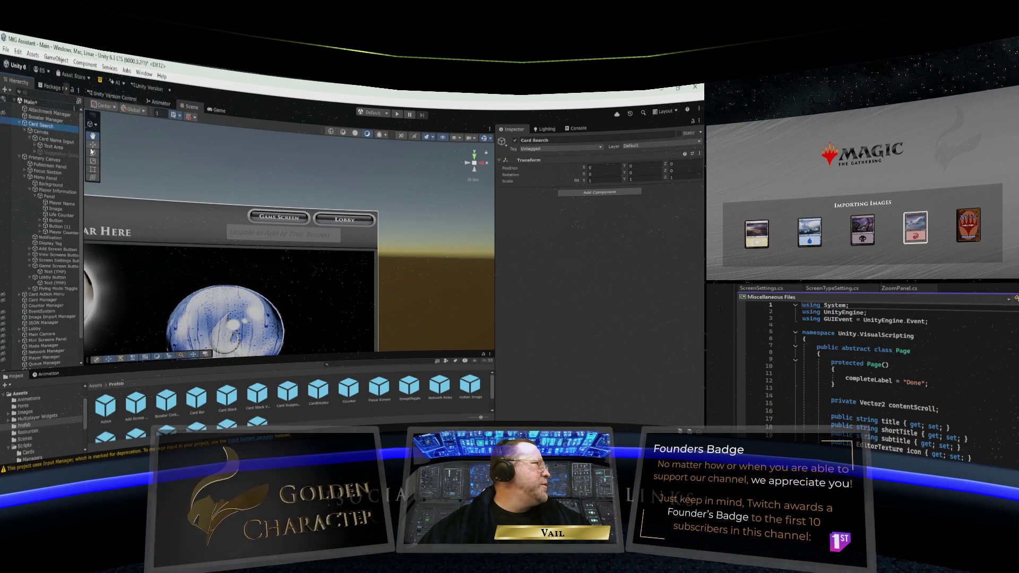
pyautogui.click(46, 154)
pyautogui.click(514, 141)
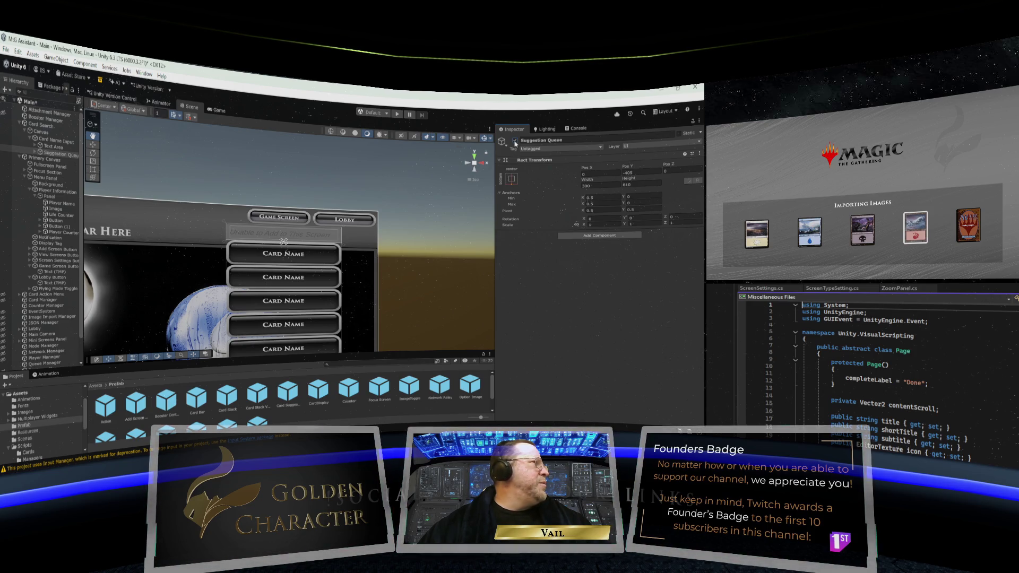
# Move the Card Name Input field right and slightly down to Pos X 171.2, Pos Y -96.8
pyautogui.click(41, 125)
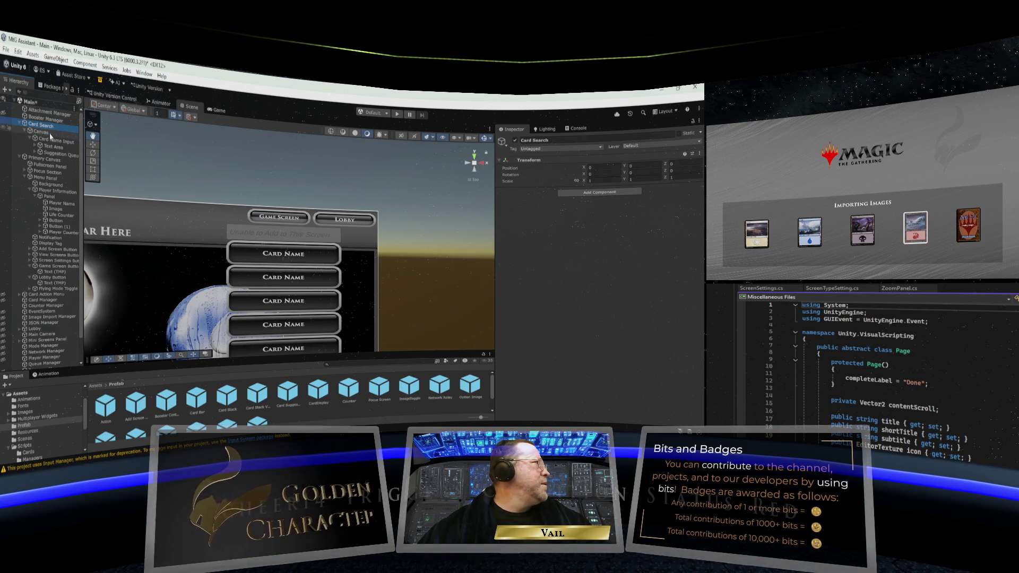
pyautogui.click(93, 144)
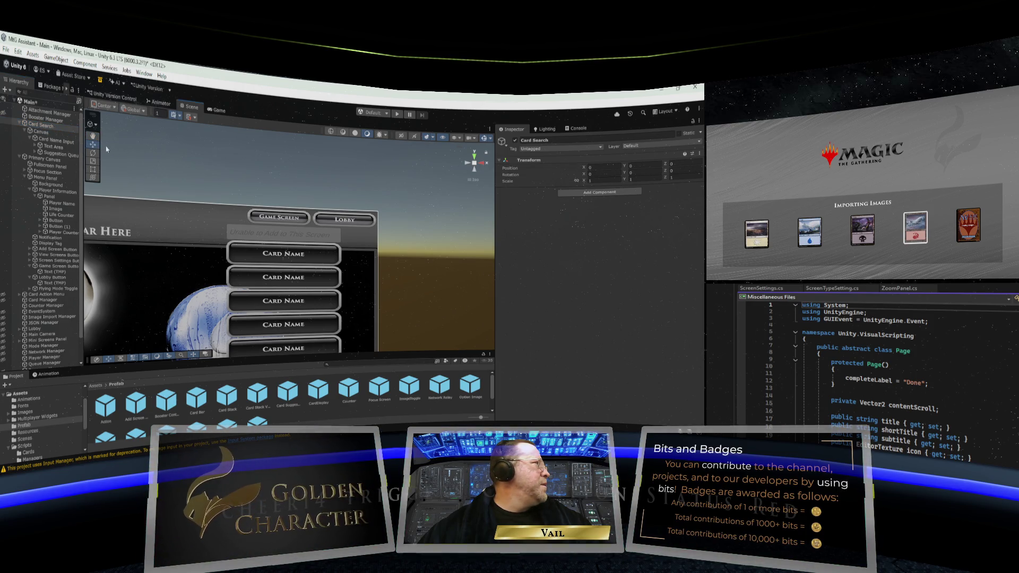
pyautogui.click(40, 132)
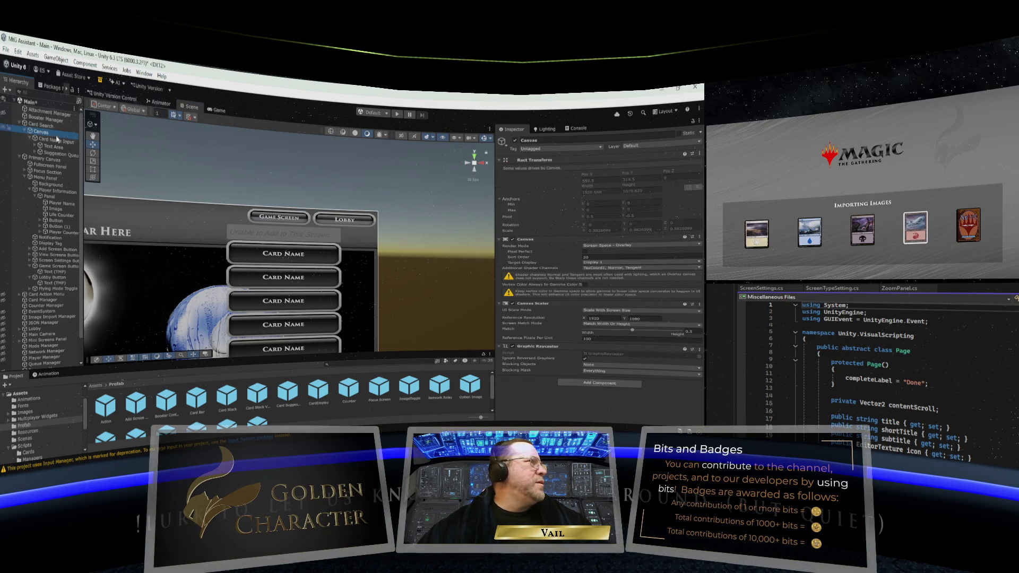
pyautogui.click(52, 141)
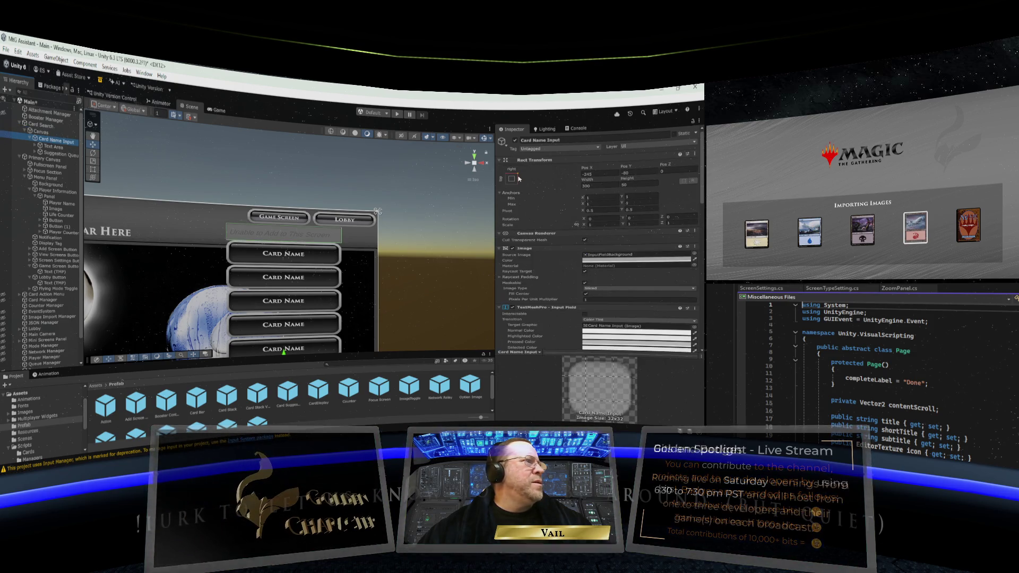
pyautogui.moveTo(584, 168); pyautogui.dragTo(651, 165)
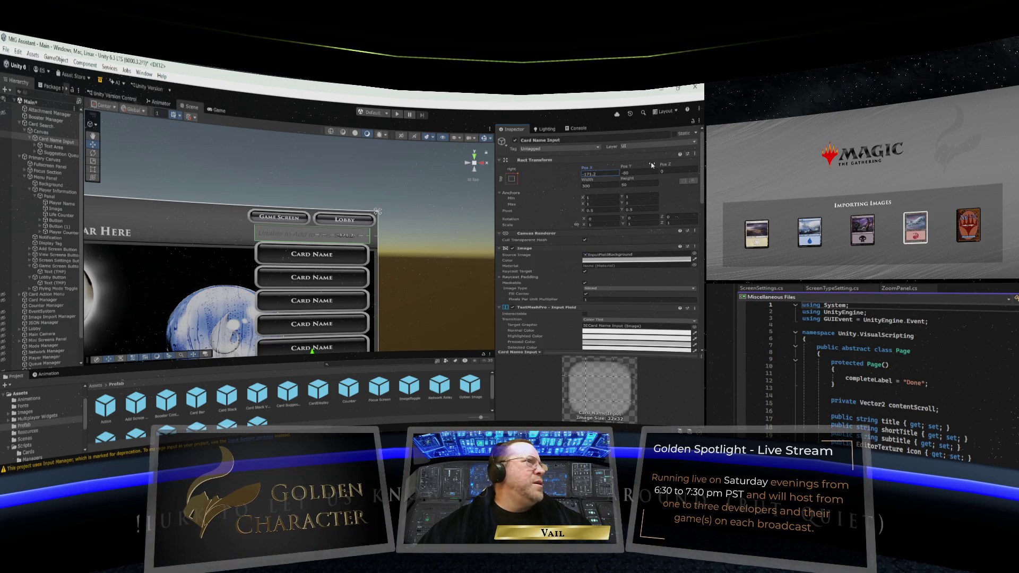
pyautogui.moveTo(623, 168); pyautogui.dragTo(620, 168)
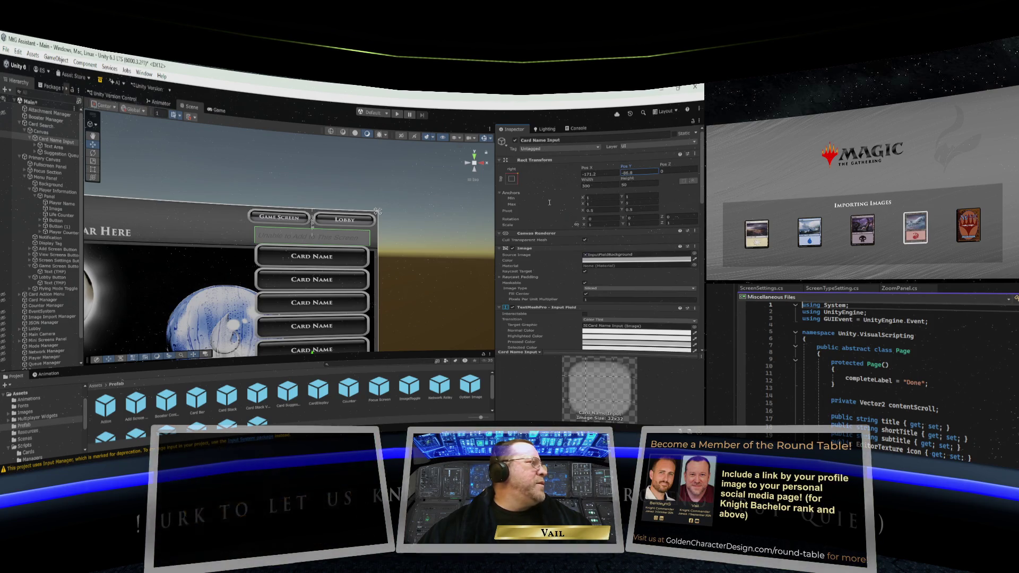
pyautogui.scroll(-5, 446, 243)
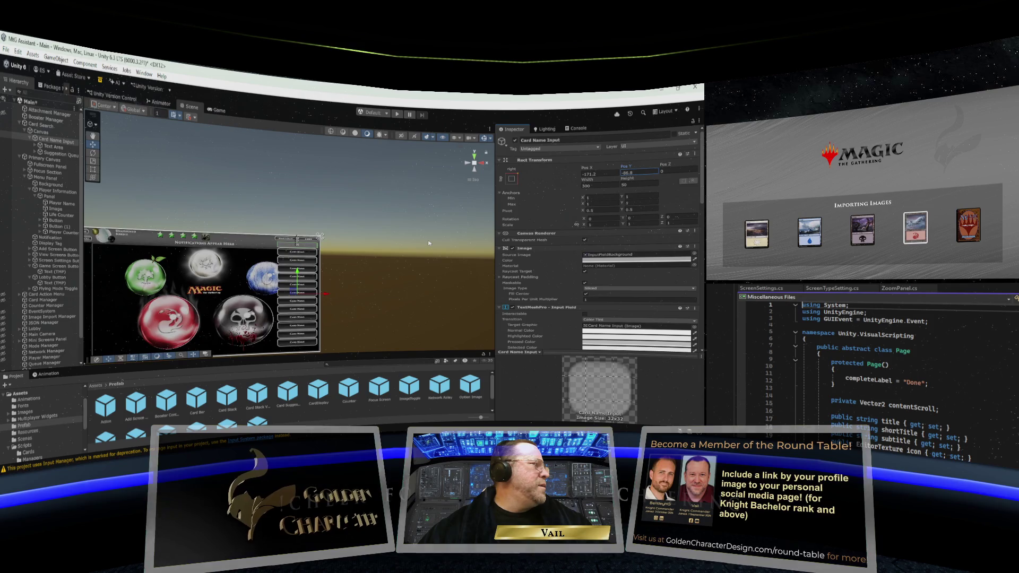
pyautogui.scroll(6, 429, 243)
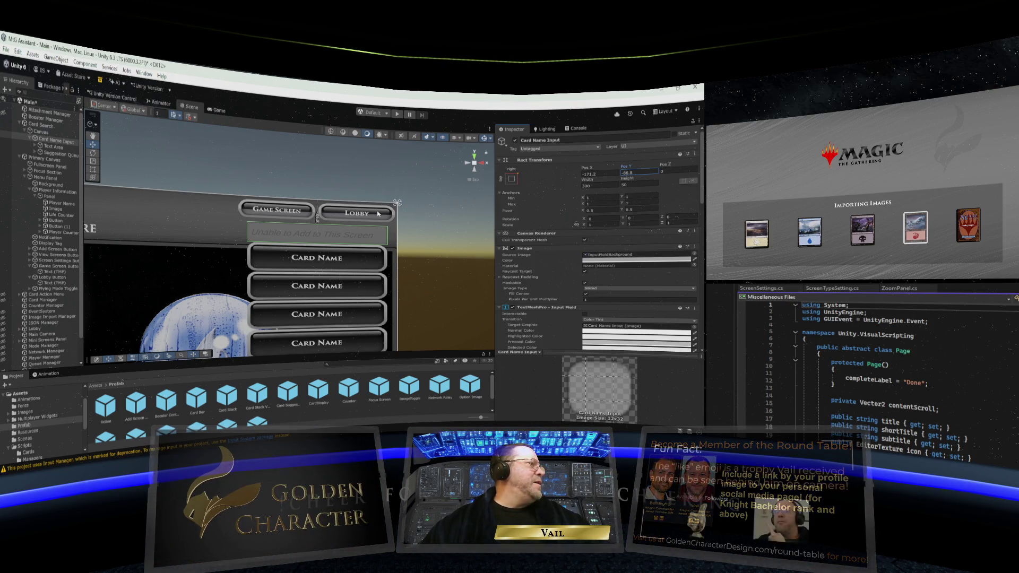
pyautogui.click(58, 154)
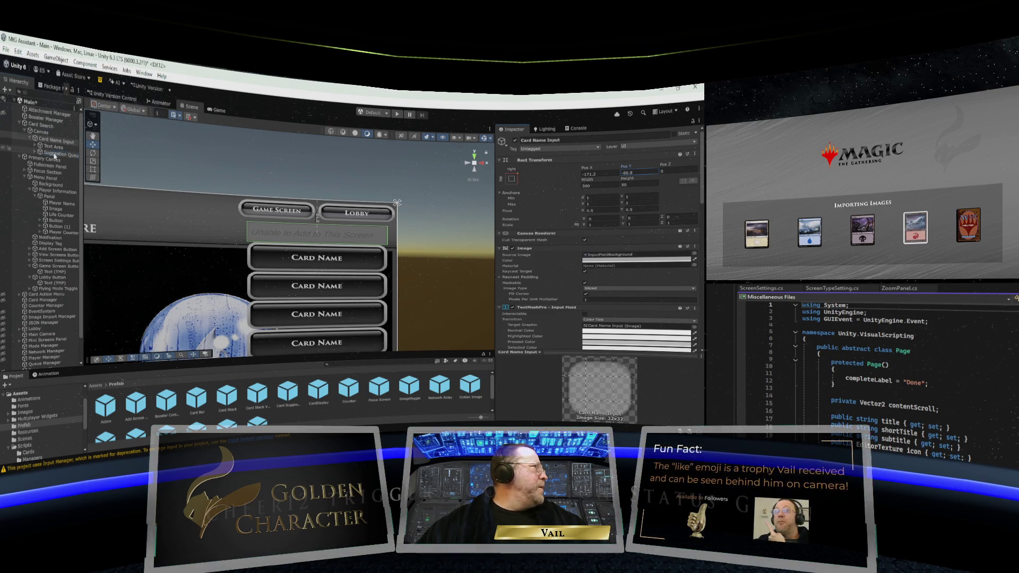
# Disable the Suggestion Queue so its Card Name buttons disappear from the canvas
pyautogui.click(514, 140)
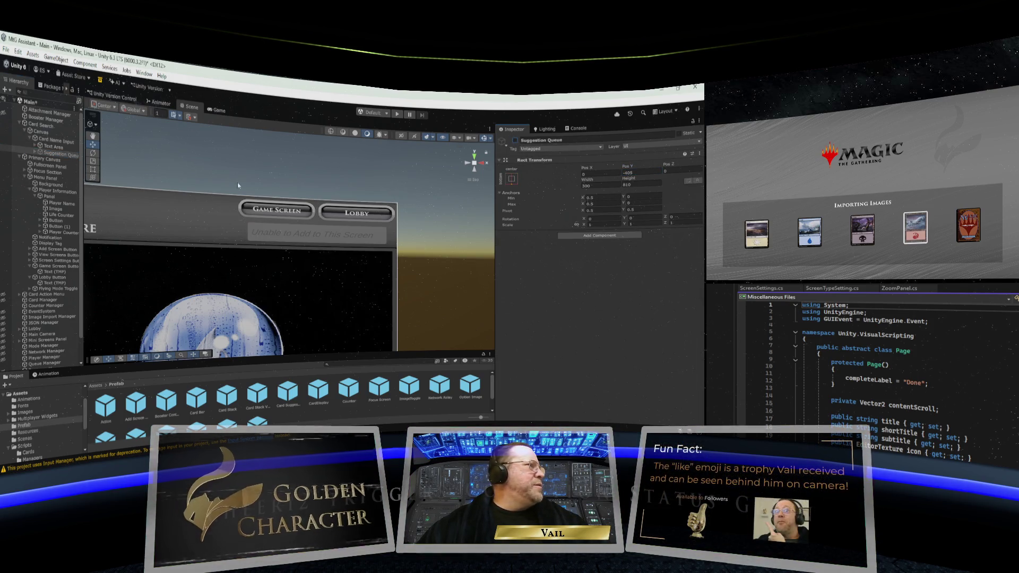
pyautogui.scroll(-3, 199, 212)
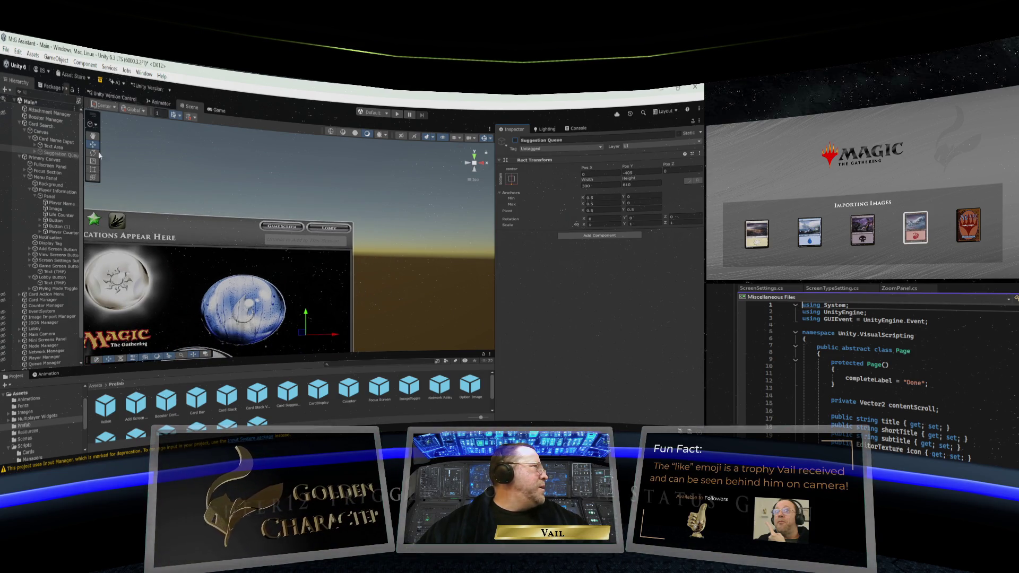
pyautogui.click(93, 136)
pyautogui.moveTo(113, 174)
pyautogui.mouseDown()
pyautogui.moveTo(390, 218)
pyautogui.moveTo(409, 253)
pyautogui.moveTo(437, 256)
pyautogui.mouseUp()
# Pan and zoom the Scene view to frame the full menu panel
pyautogui.scroll(3, 334, 234)
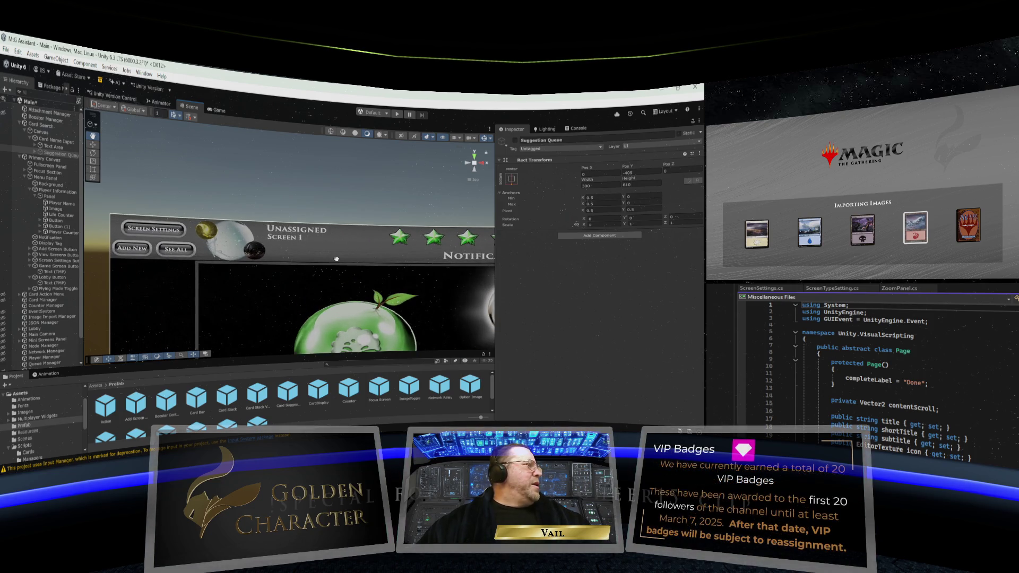
pyautogui.moveTo(335, 259); pyautogui.dragTo(296, 238)
pyautogui.scroll(-3, 296, 238)
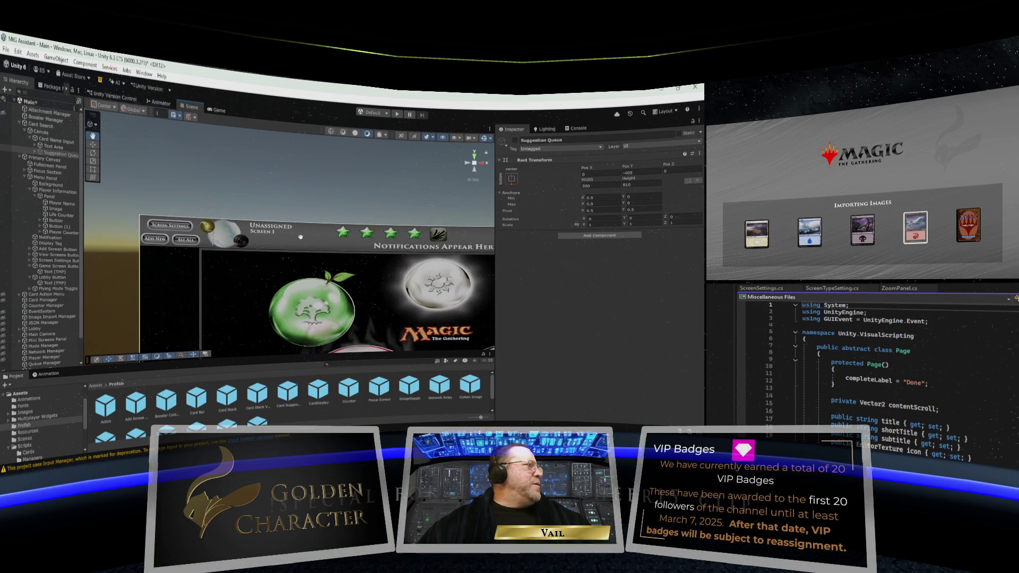
pyautogui.scroll(-2, 329, 244)
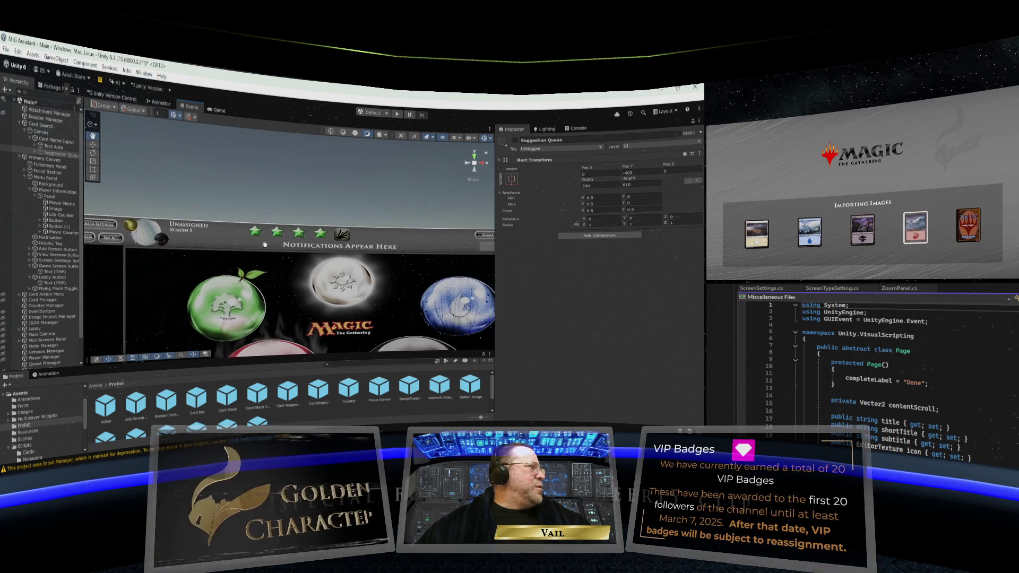
pyautogui.scroll(2, 338, 247)
pyautogui.moveTo(338, 247); pyautogui.dragTo(336, 246)
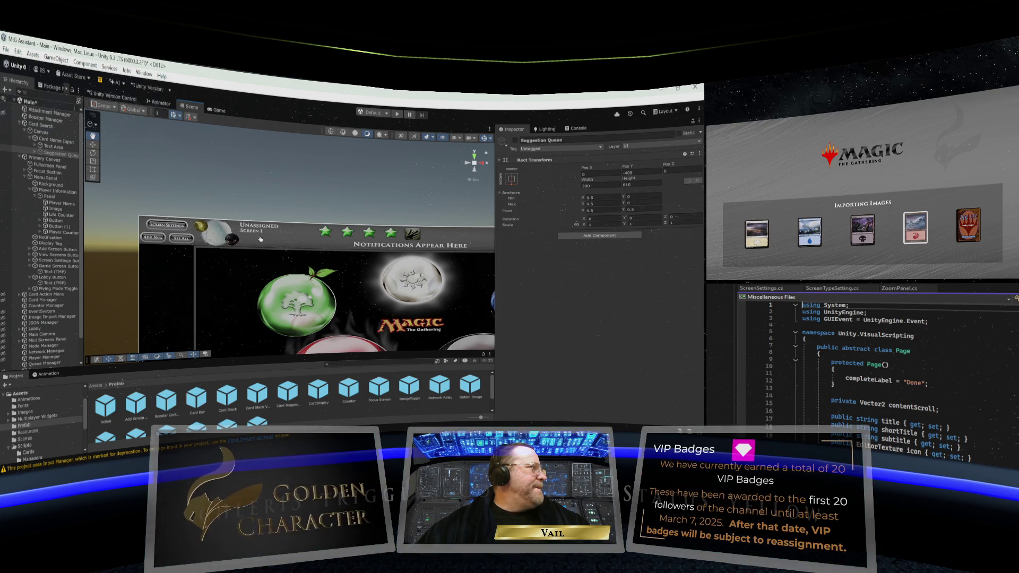
pyautogui.scroll(-2, 281, 237)
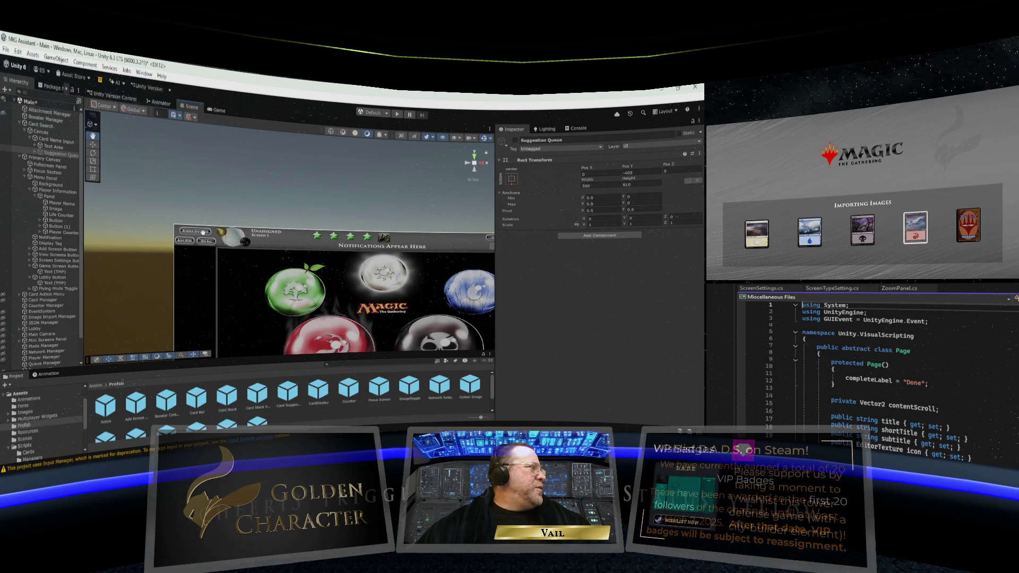
pyautogui.scroll(3, 278, 249)
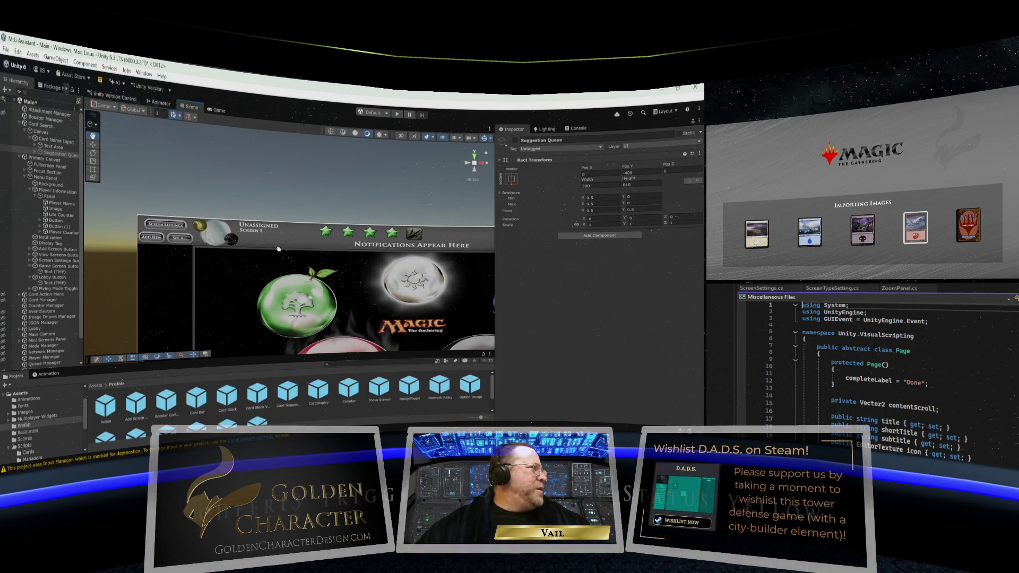
pyautogui.scroll(2, 268, 246)
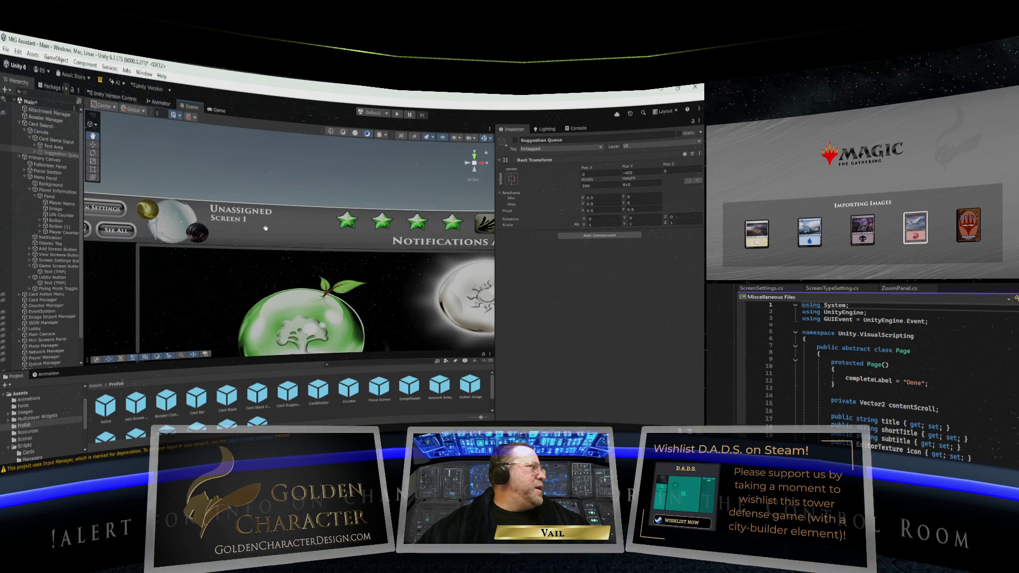
pyautogui.scroll(-10, 262, 229)
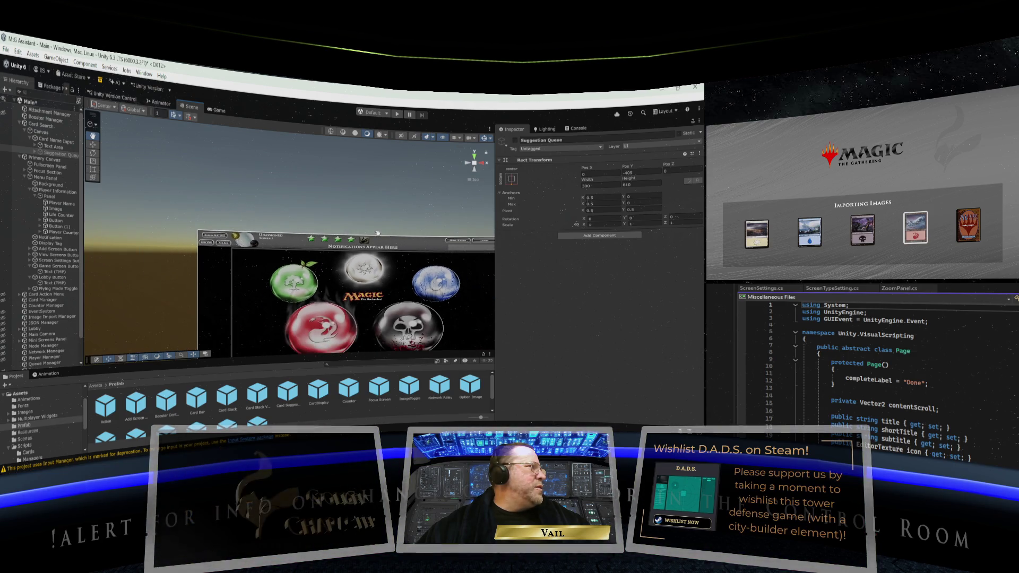
pyautogui.scroll(2, 382, 236)
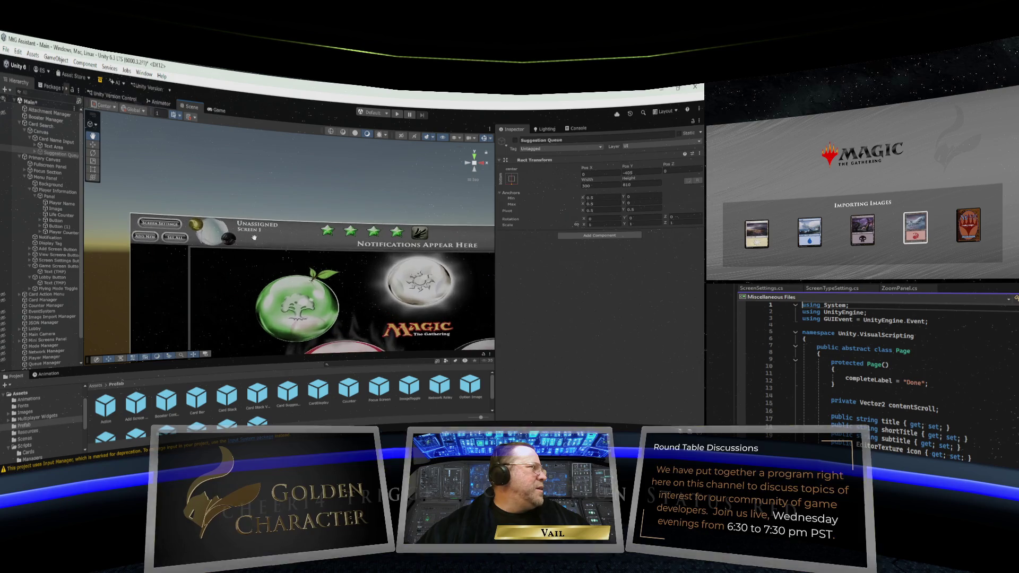
pyautogui.scroll(2, 253, 237)
pyautogui.scroll(2, 286, 236)
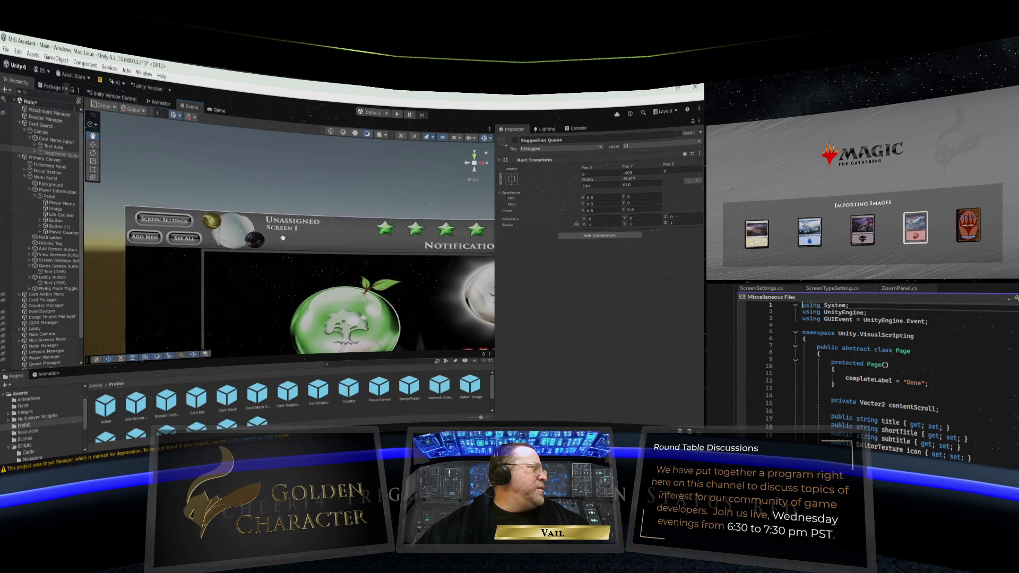
pyautogui.scroll(1, 258, 239)
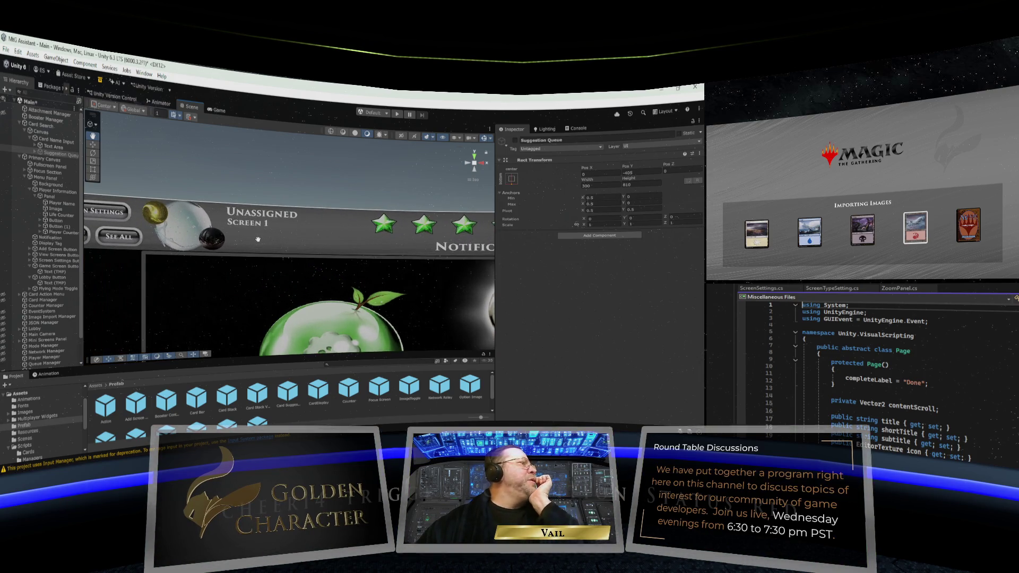
pyautogui.click(20, 124)
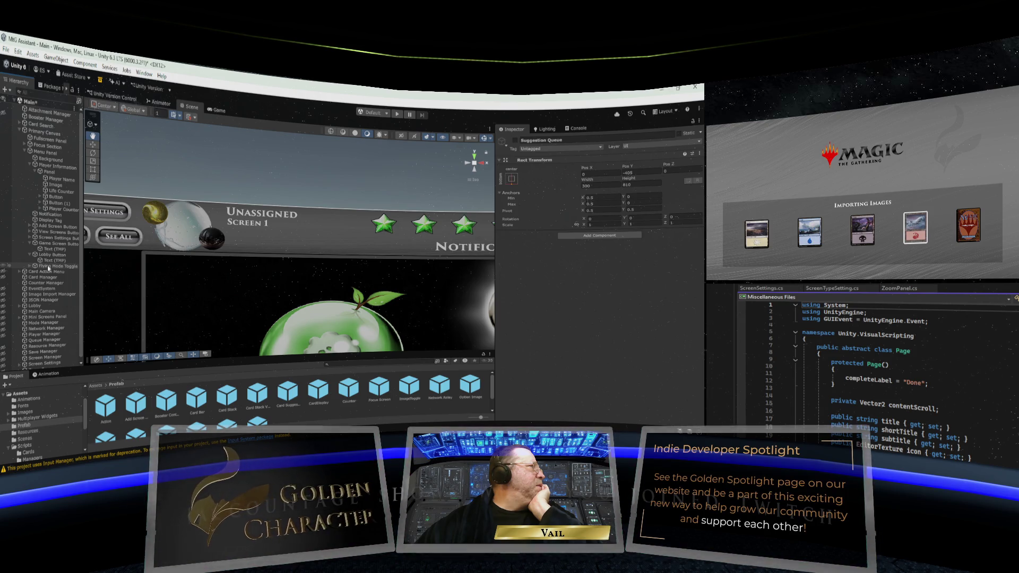
# Check the Life Counter, collapse the Lobby and Game Screen Button branches, and select the player Panel
pyautogui.click(60, 191)
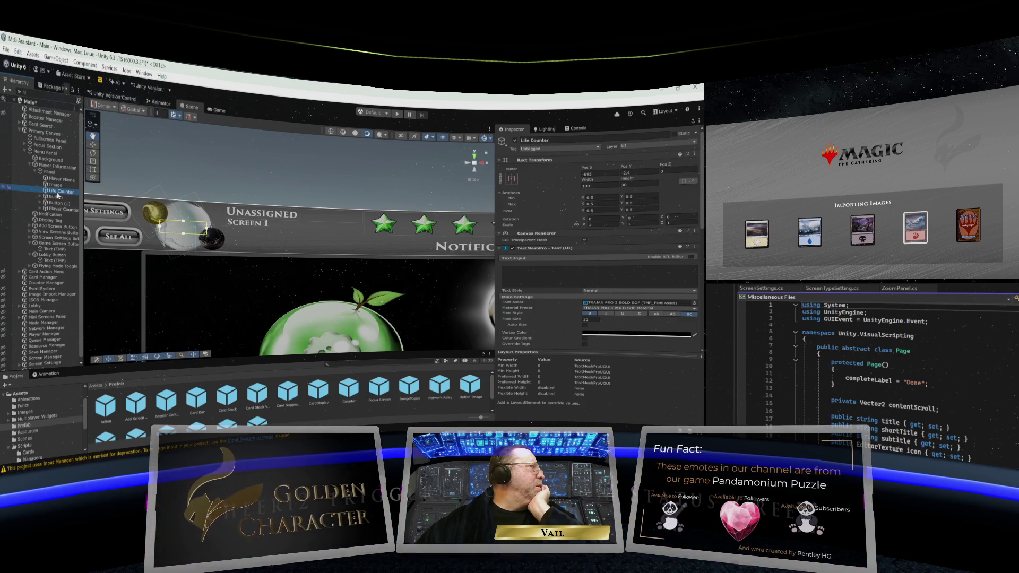
pyautogui.click(29, 254)
pyautogui.click(29, 244)
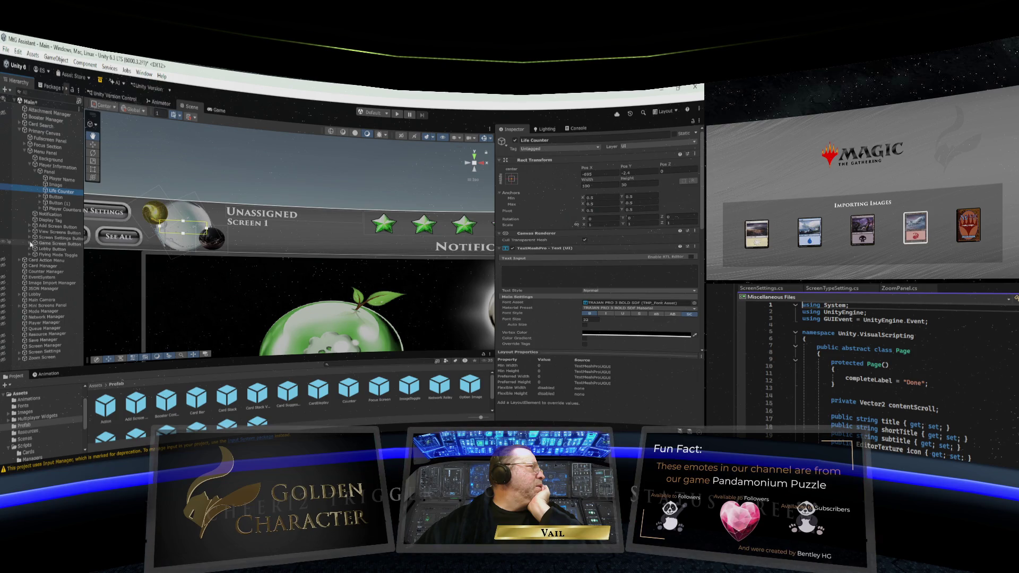
pyautogui.click(54, 173)
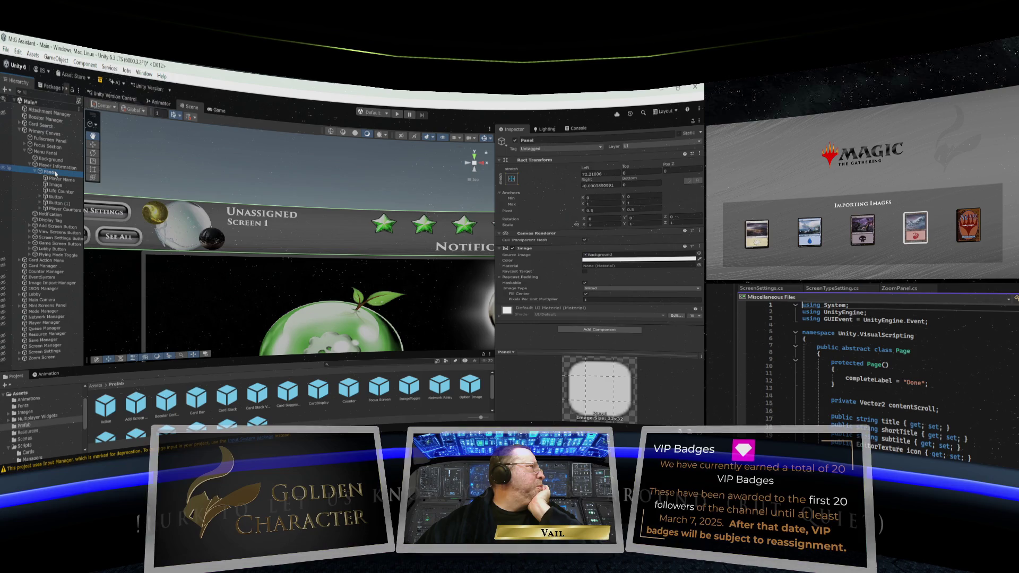
# Rename the Panel's Image object to Life Background
pyautogui.click(58, 185)
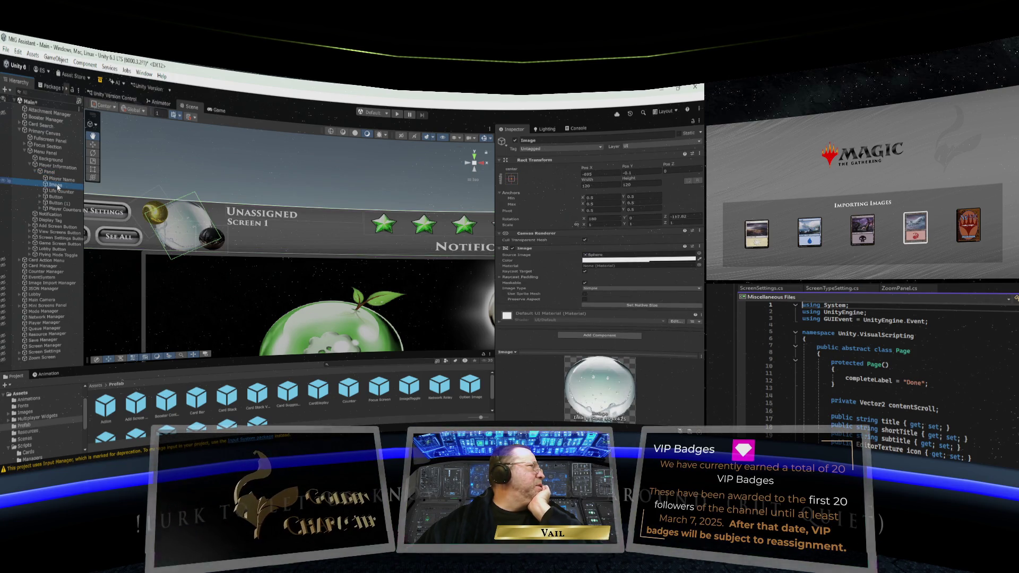
pyautogui.rightClick(58, 186)
pyautogui.click(77, 179)
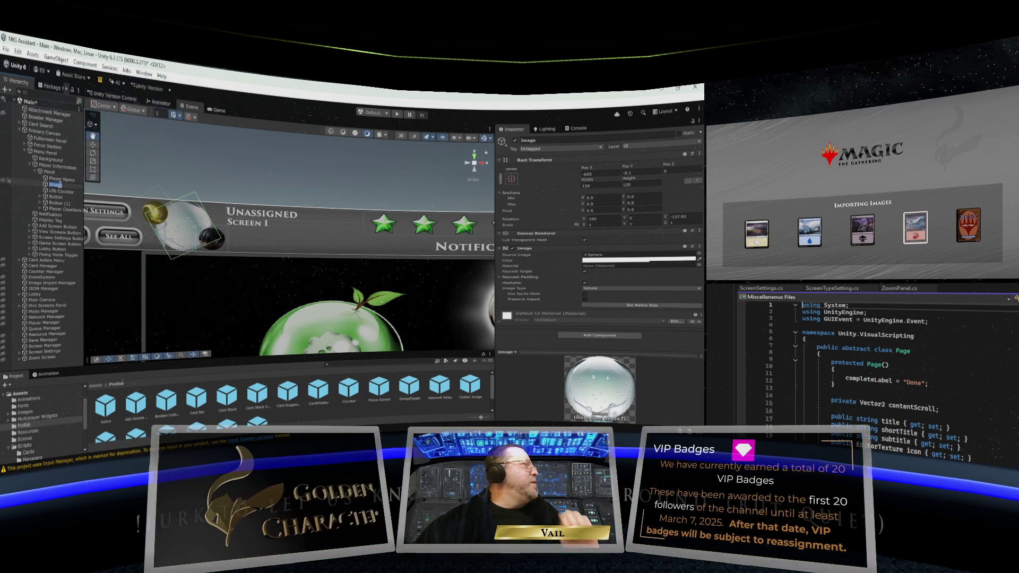
pyautogui.press('Return')
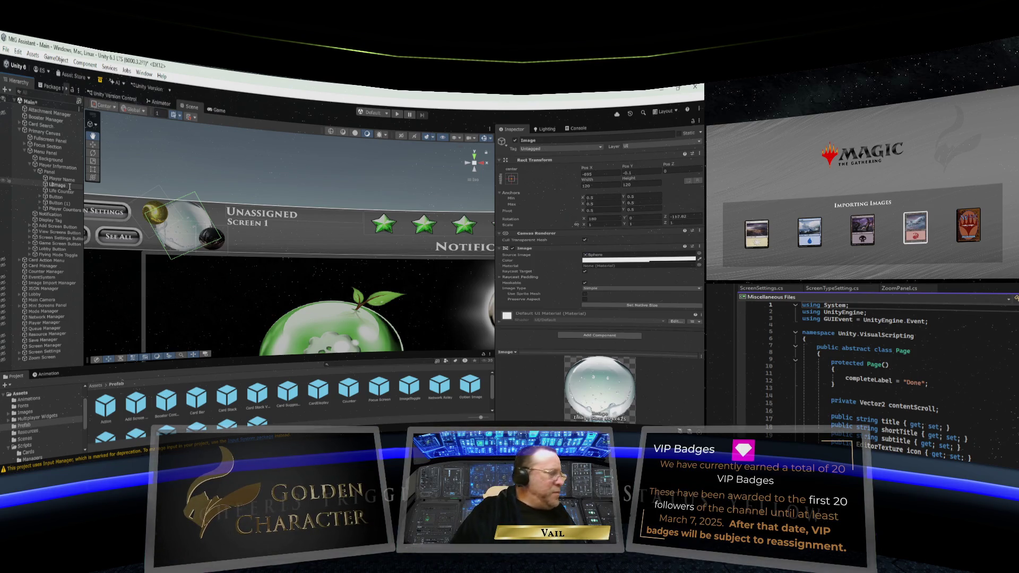
pyautogui.write('Life Back')
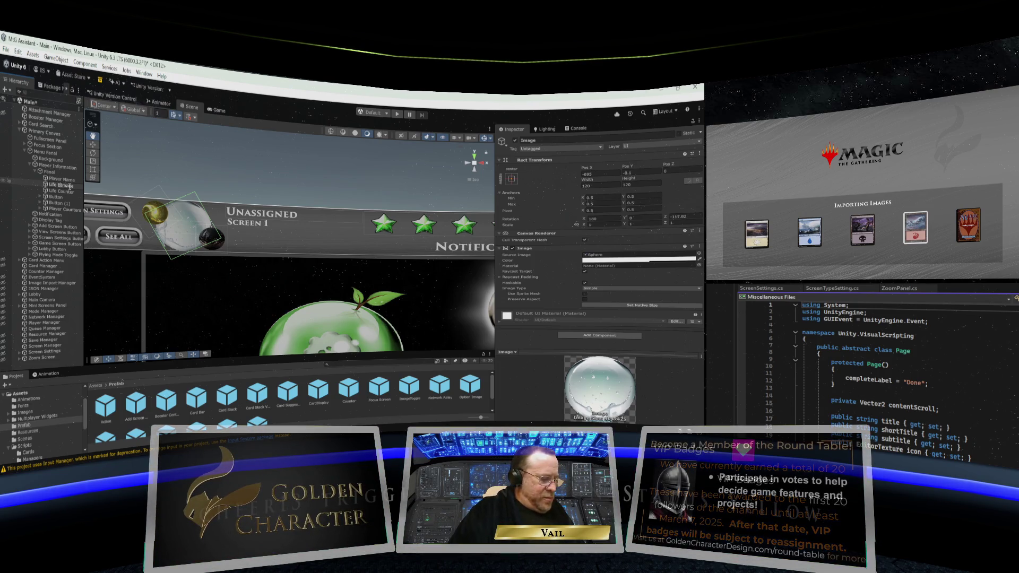
pyautogui.write('ground')
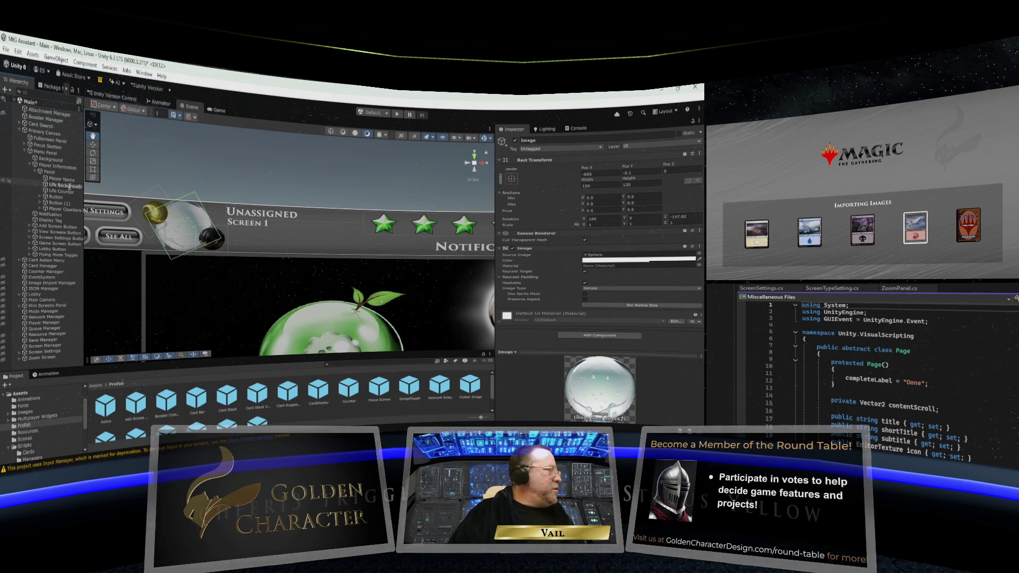
pyautogui.press('Return')
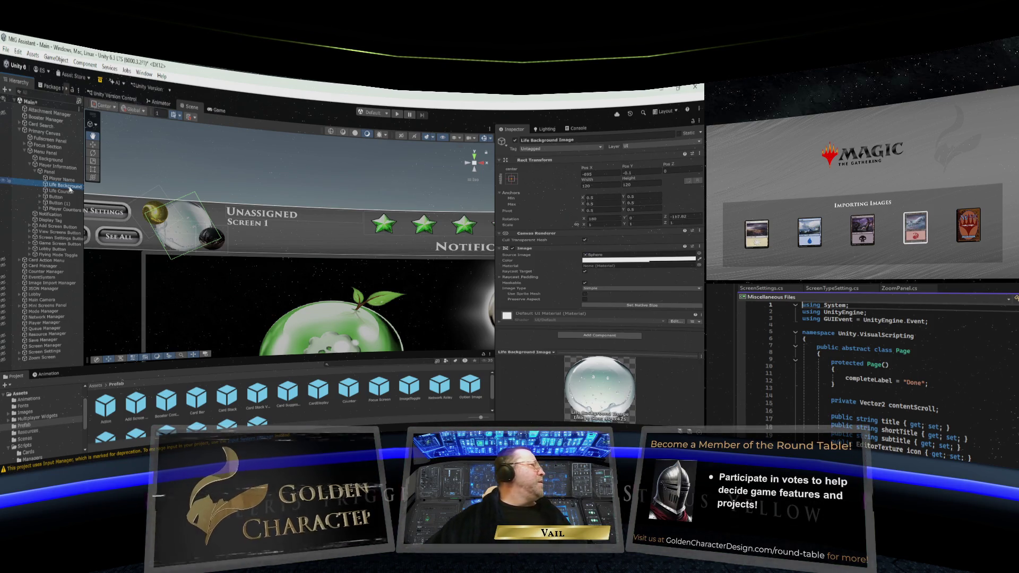
# Rename the first Button to Gain Life Button
pyautogui.click(56, 192)
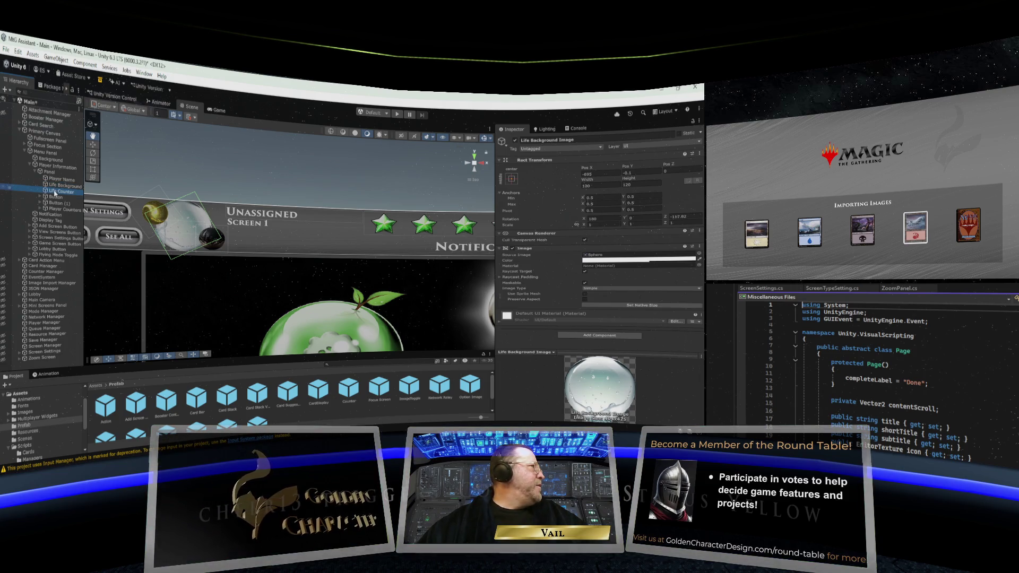
pyautogui.click(56, 197)
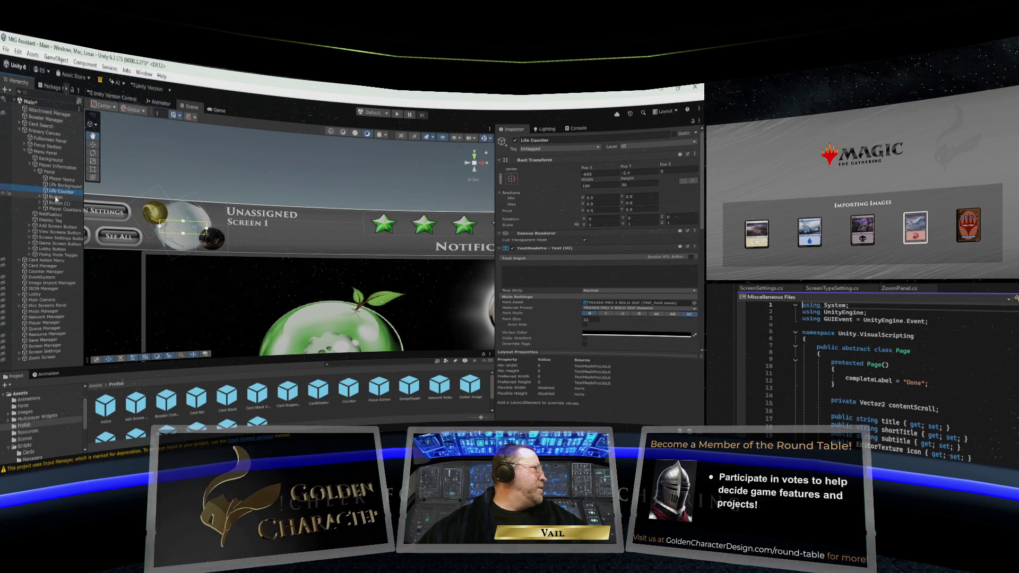
pyautogui.rightClick(56, 197)
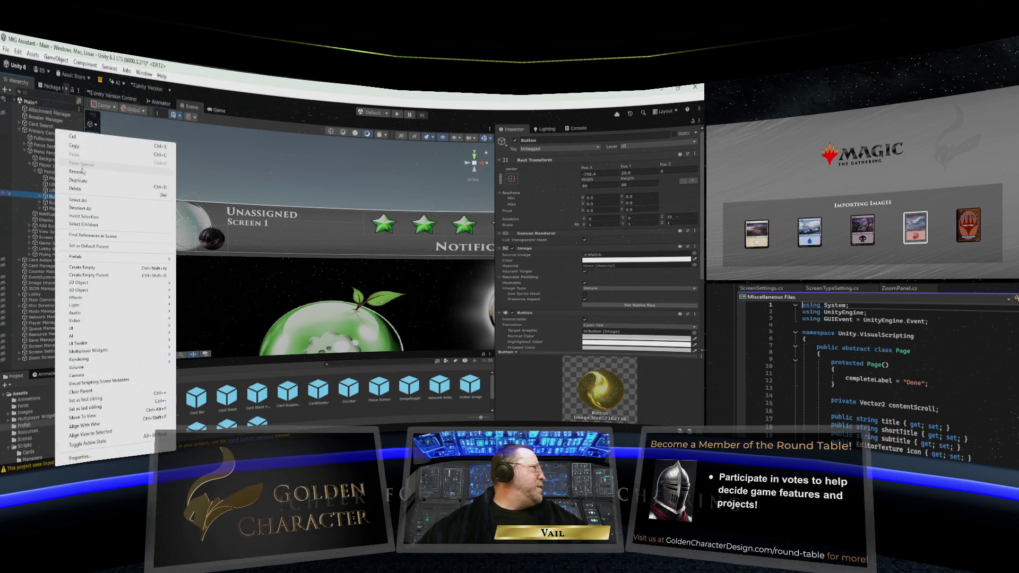
pyautogui.click(82, 171)
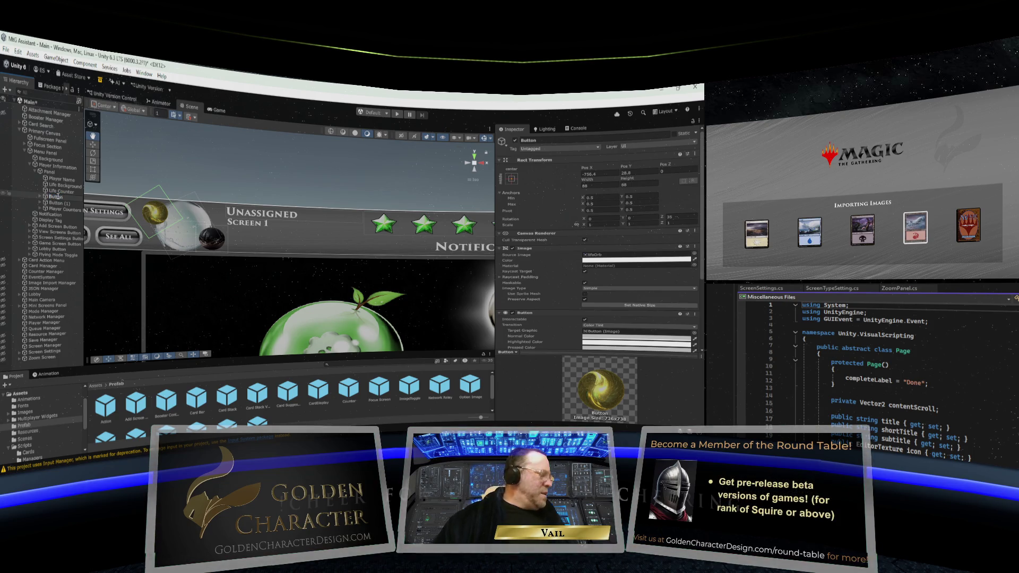
pyautogui.write('Gai')
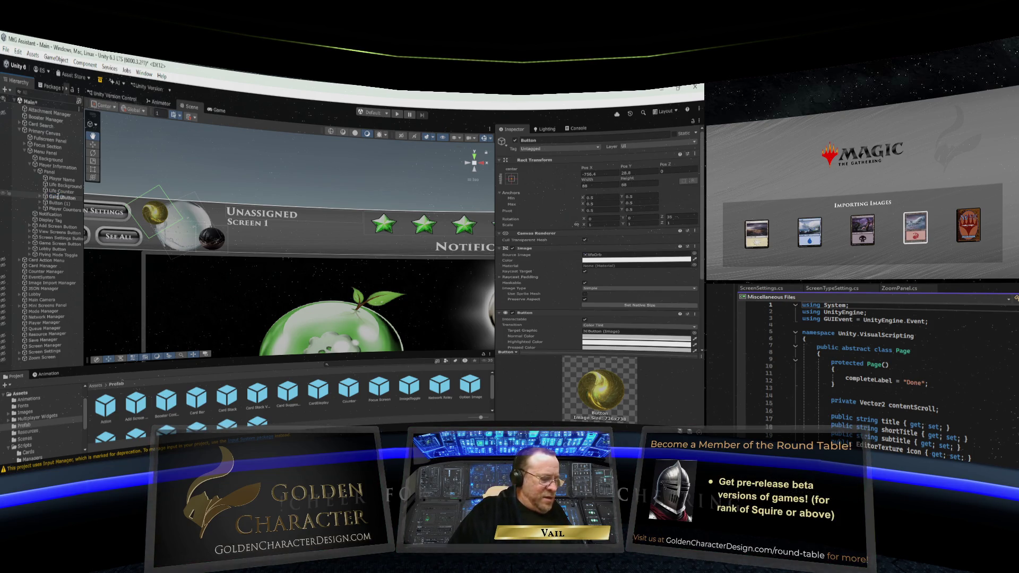
pyautogui.write('n Life')
pyautogui.press('Return')
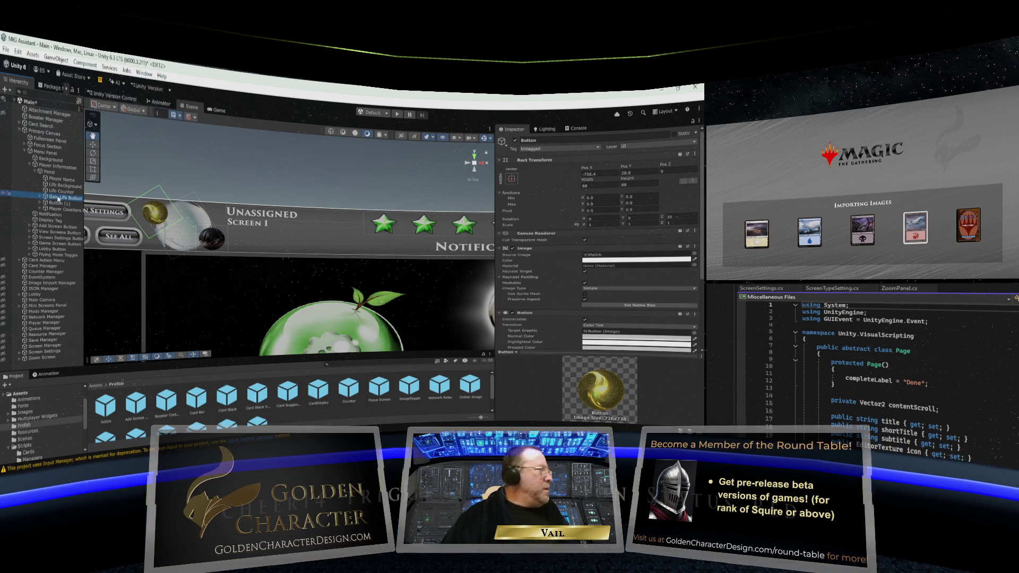
# Rename Button (1) to Lose Life Button
pyautogui.click(60, 203)
pyautogui.rightClick(59, 204)
pyautogui.click(77, 159)
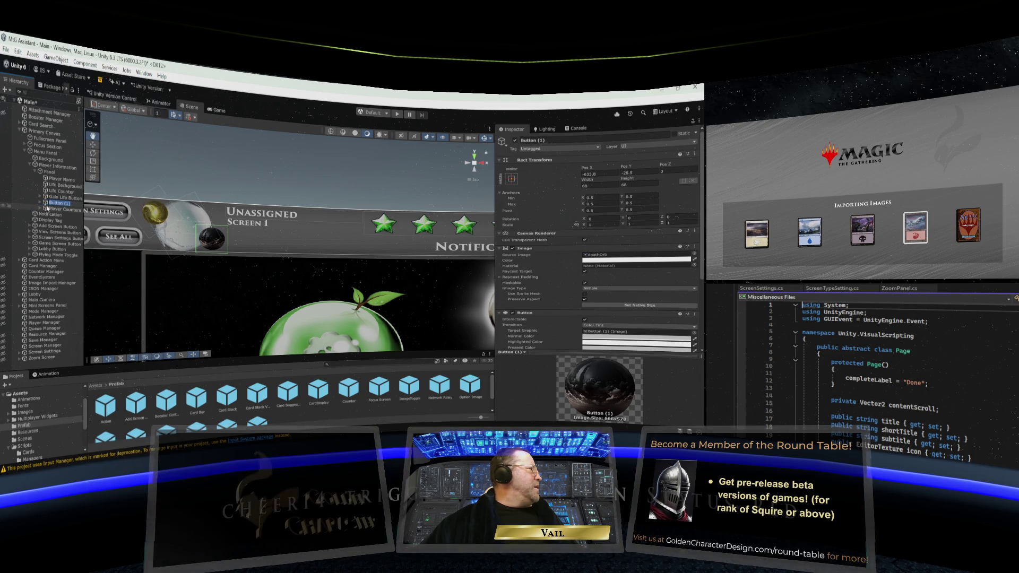
pyautogui.doubleClick(65, 203)
pyautogui.press('BackSpace')
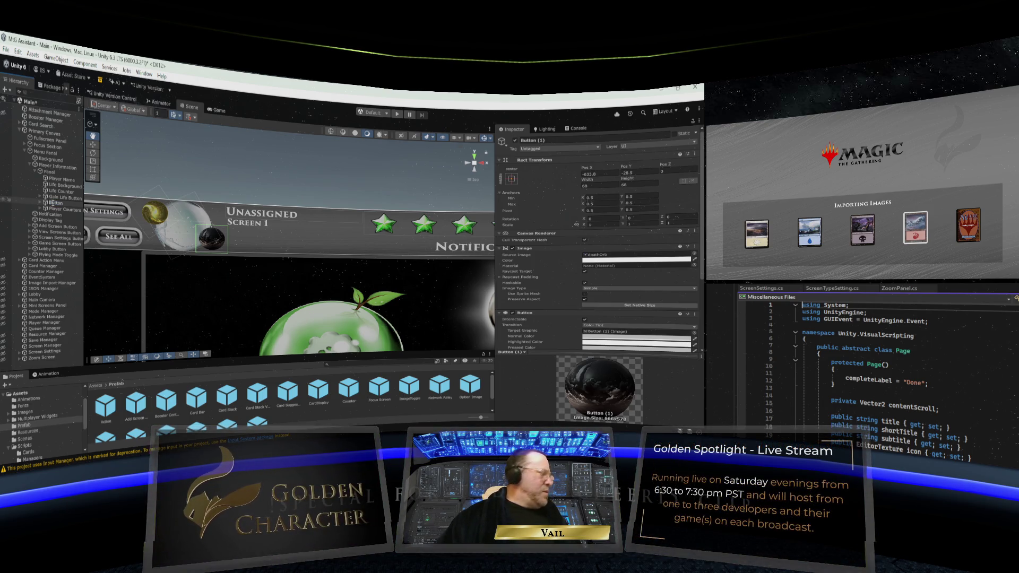
pyautogui.write('Lose Life')
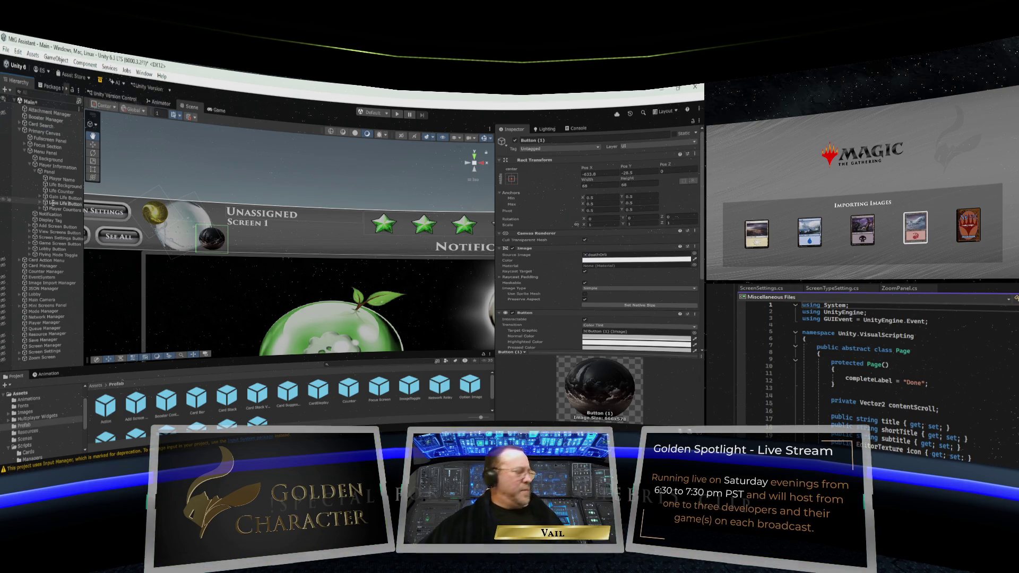
pyautogui.press('Return')
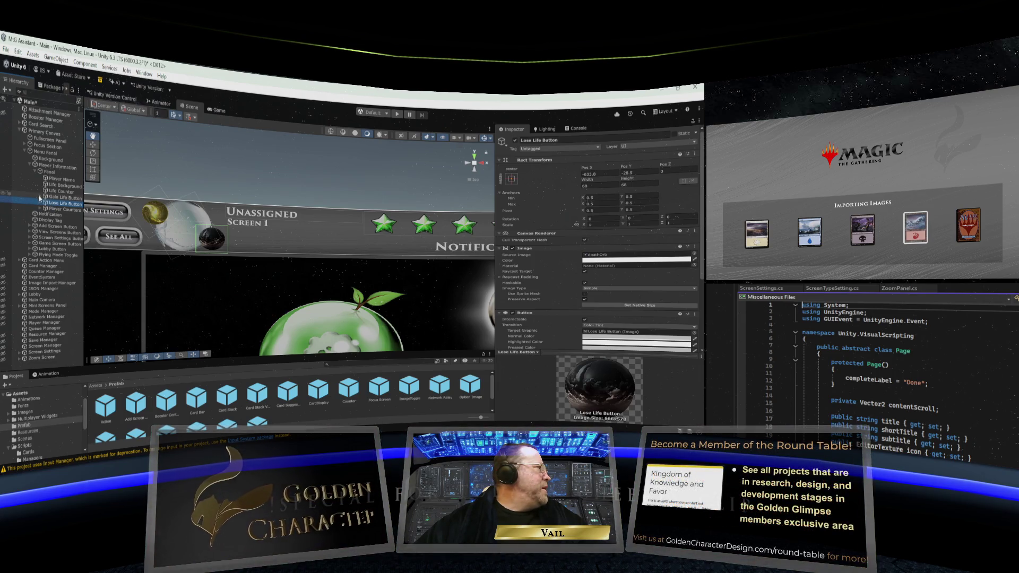
pyautogui.click(40, 198)
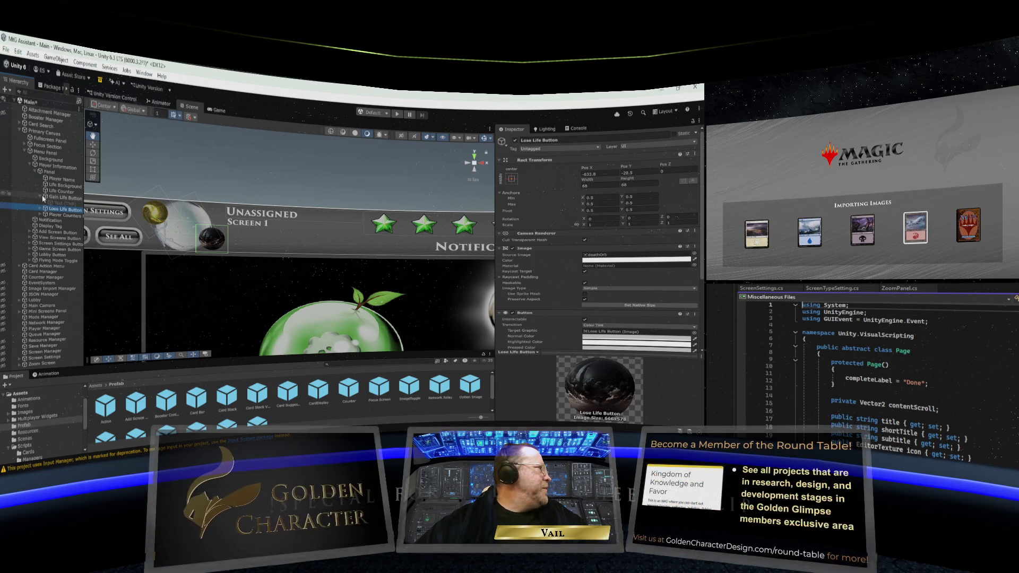
pyautogui.click(41, 198)
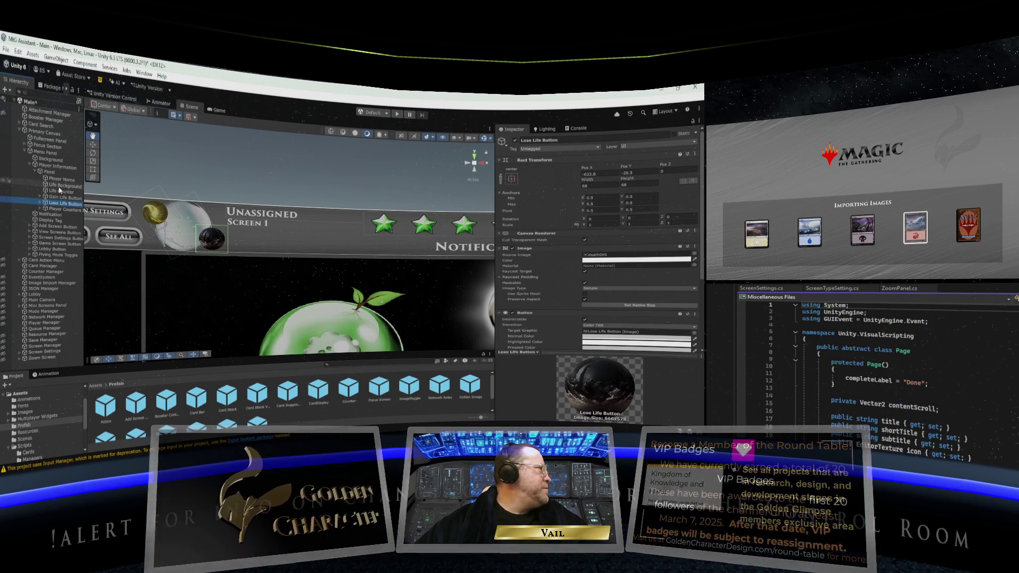
pyautogui.click(59, 187)
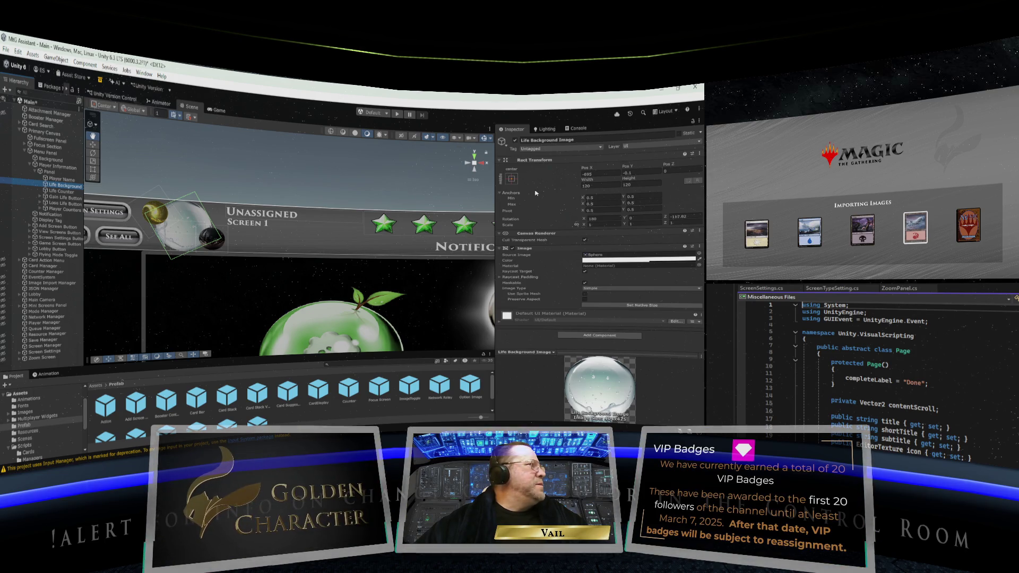
# Shrink the Life Background orb from 120 to 60 by 60 in its Rect Transform
pyautogui.click(53, 173)
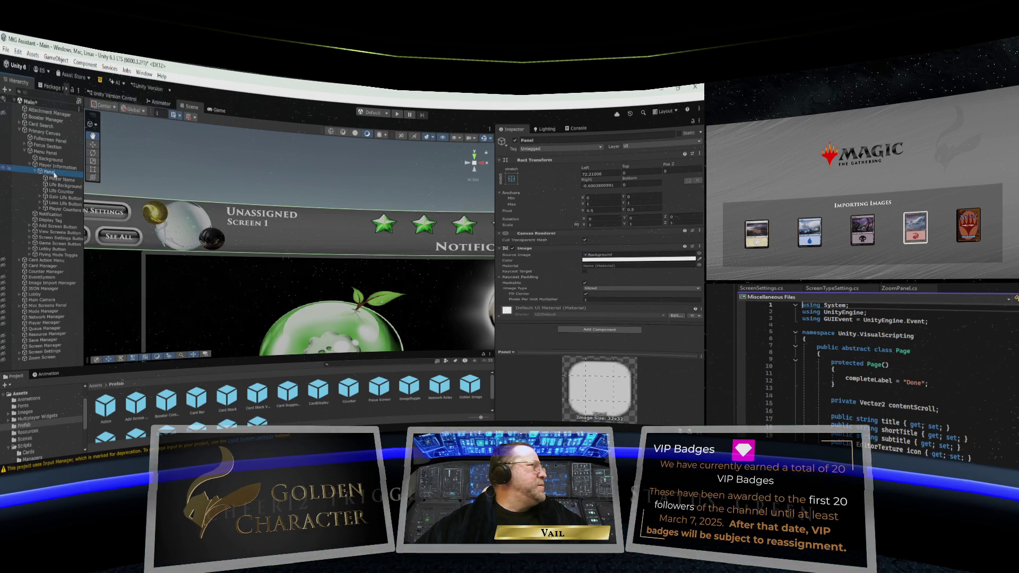
pyautogui.click(58, 185)
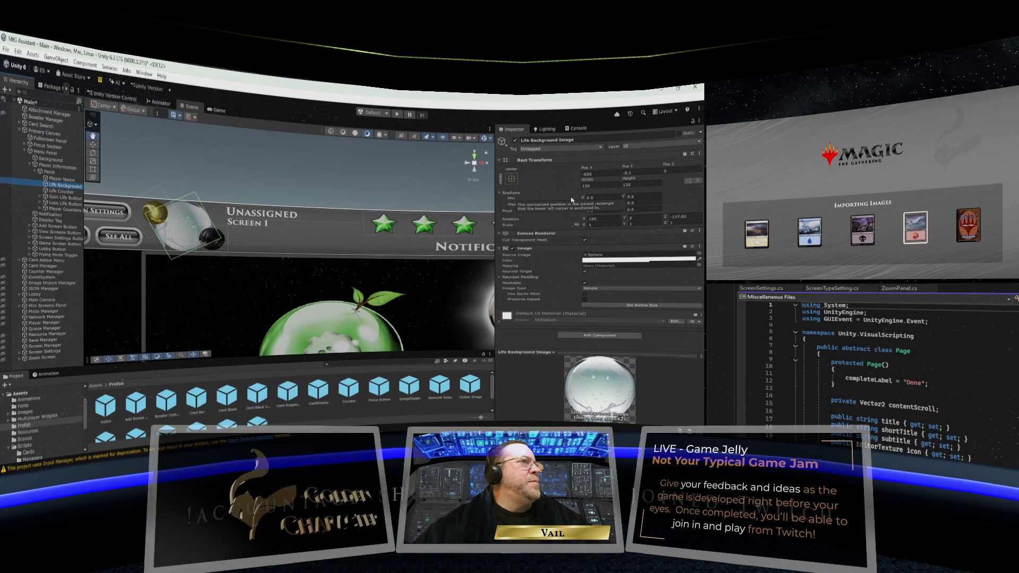
pyautogui.click(599, 186)
pyautogui.write('60')
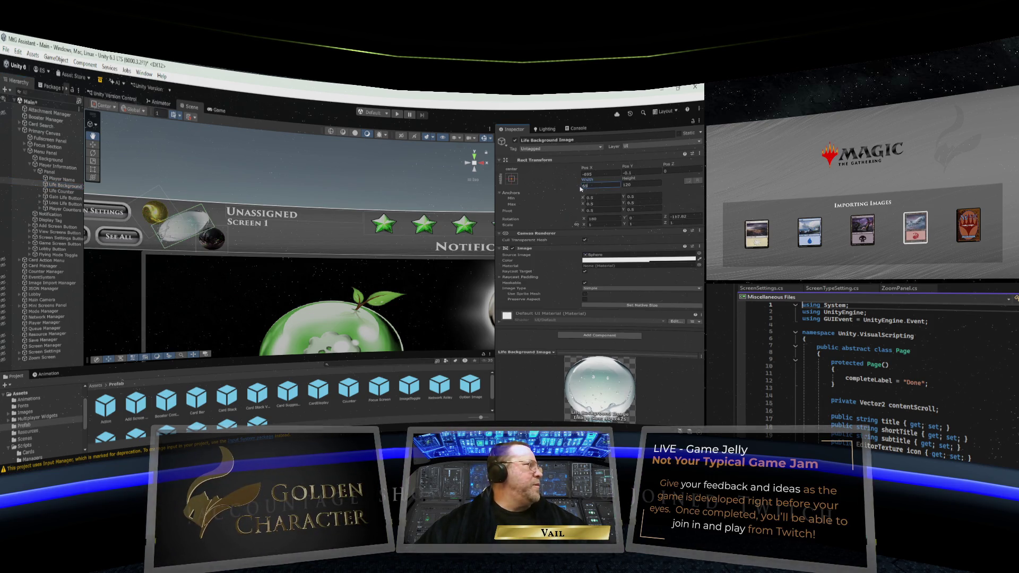
pyautogui.press('Tab')
pyautogui.write('60')
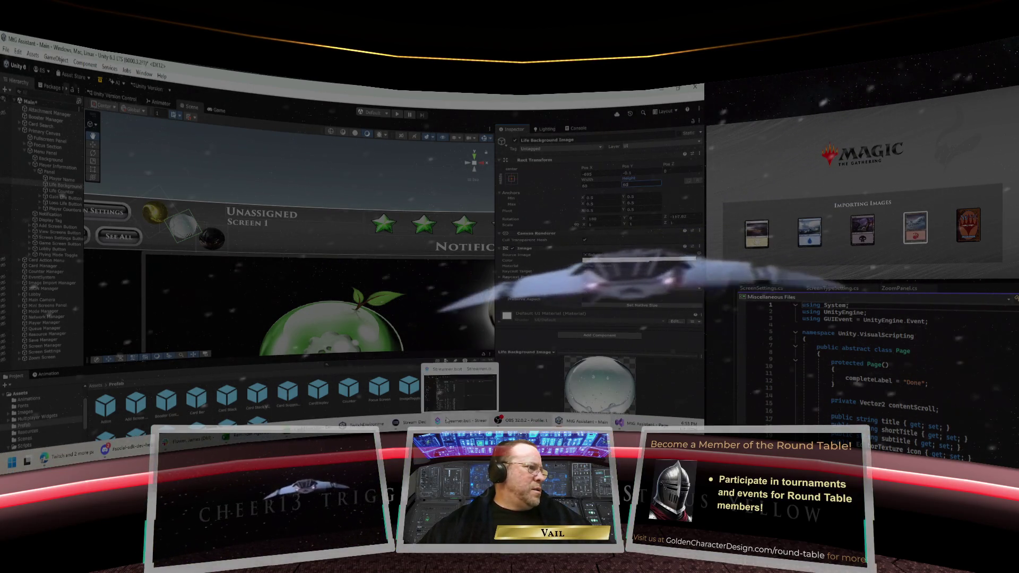
pyautogui.click(450, 423)
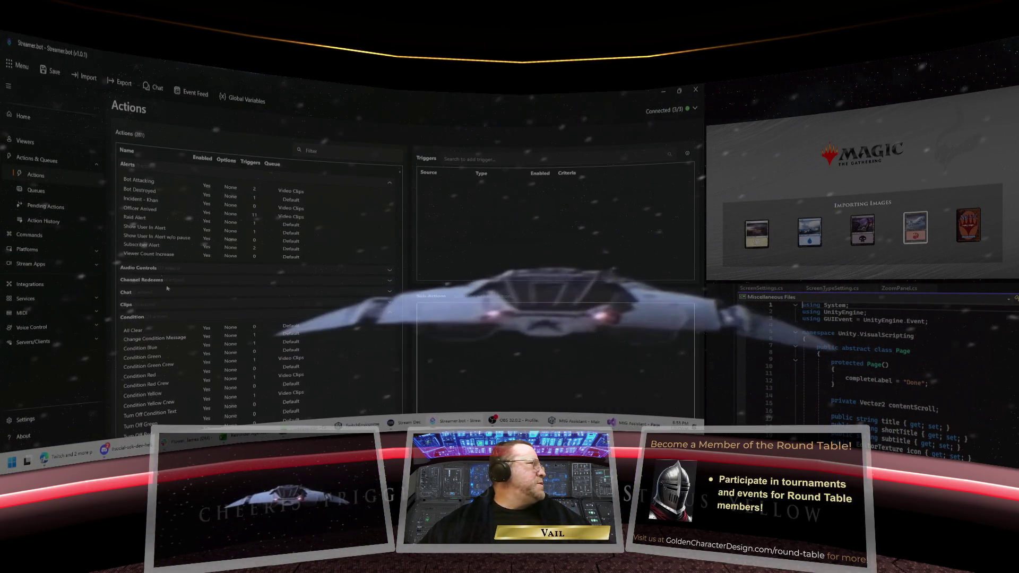
pyautogui.click(150, 192)
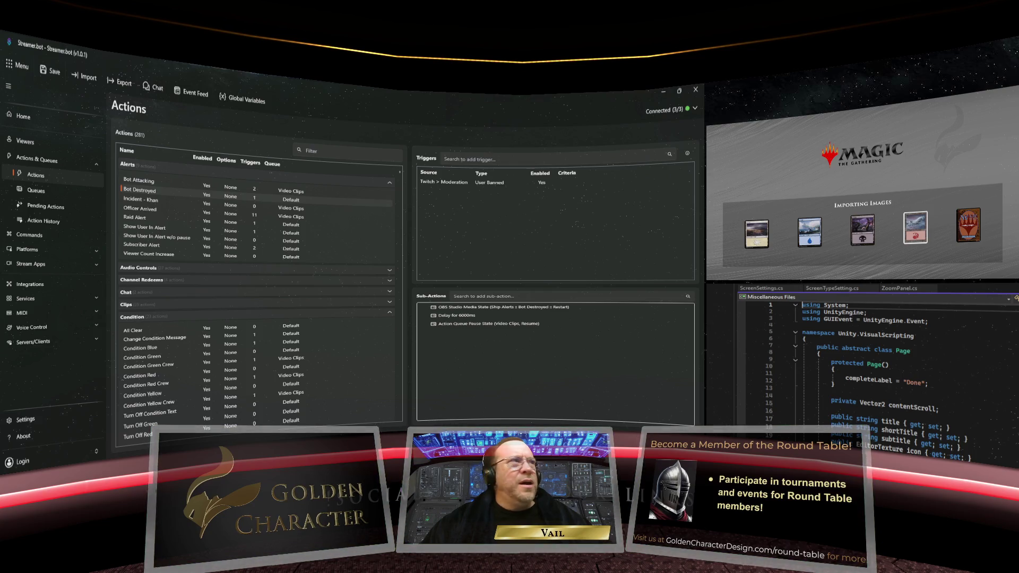
pyautogui.click(663, 92)
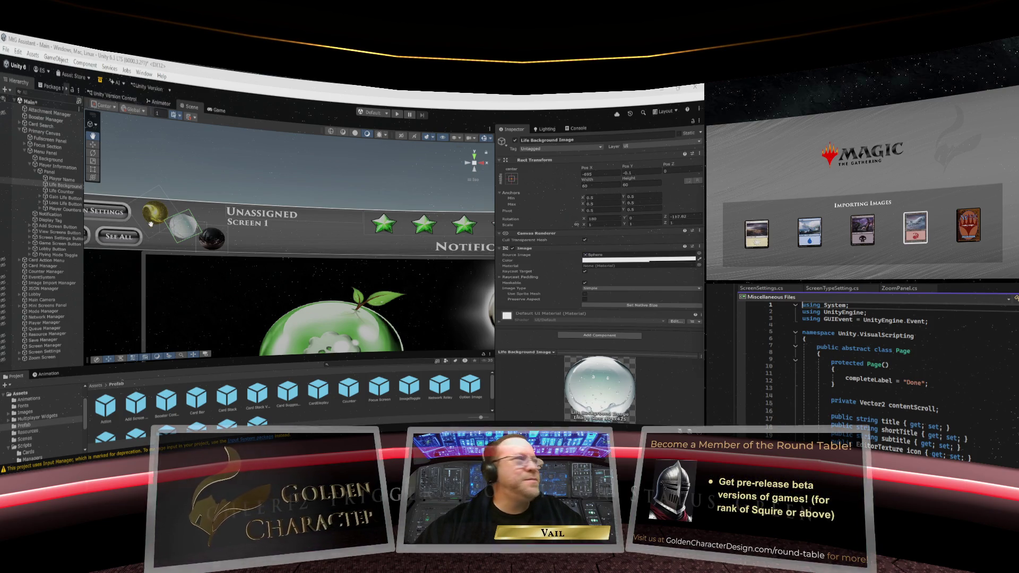
# Pan and zoom the Scene view in on the gold, white and dark orbs
pyautogui.moveTo(154, 179); pyautogui.dragTo(256, 199)
pyautogui.scroll(5, 256, 199)
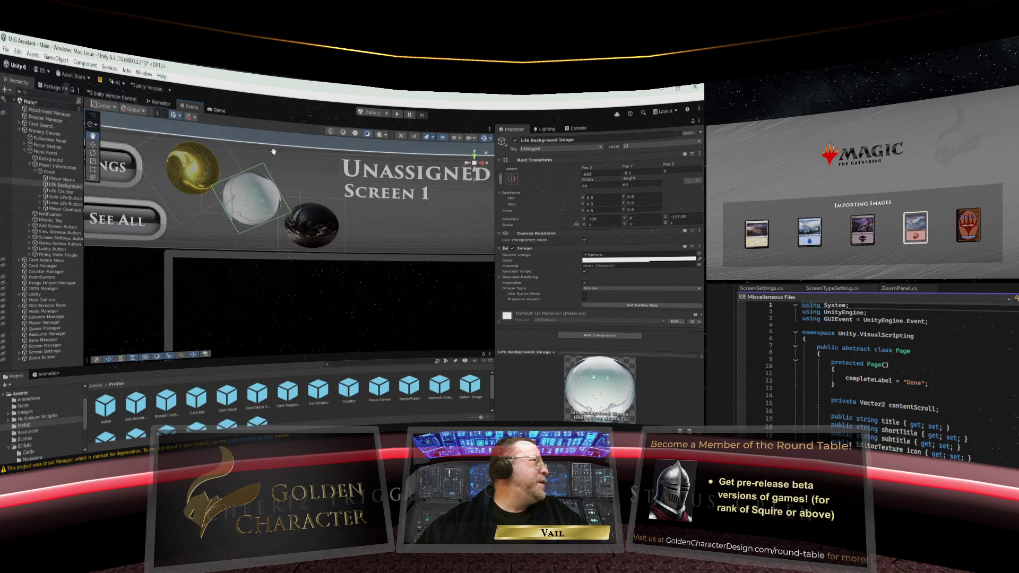
pyautogui.scroll(-5, 261, 137)
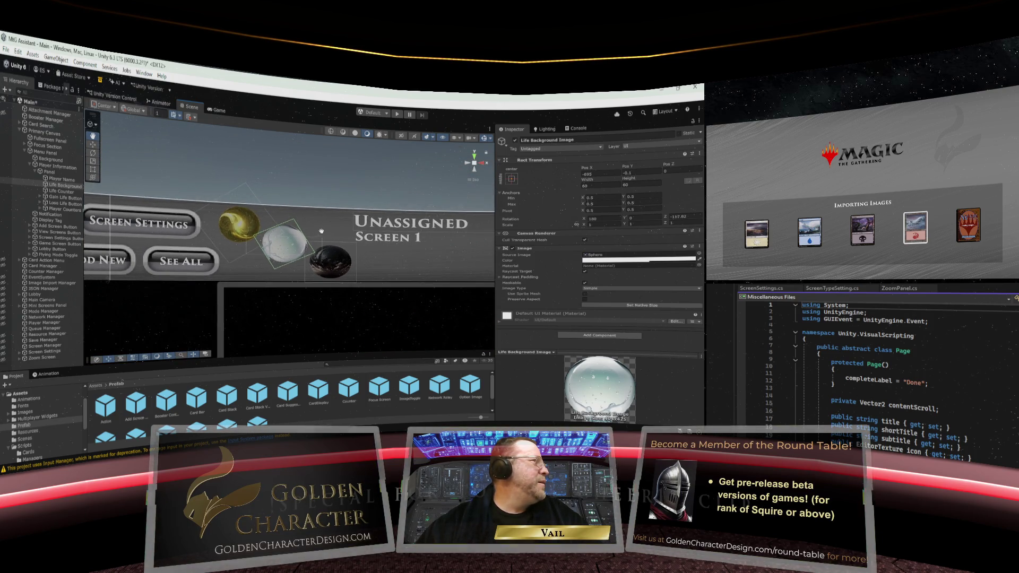
pyautogui.scroll(-3, 356, 241)
pyautogui.scroll(2, 371, 249)
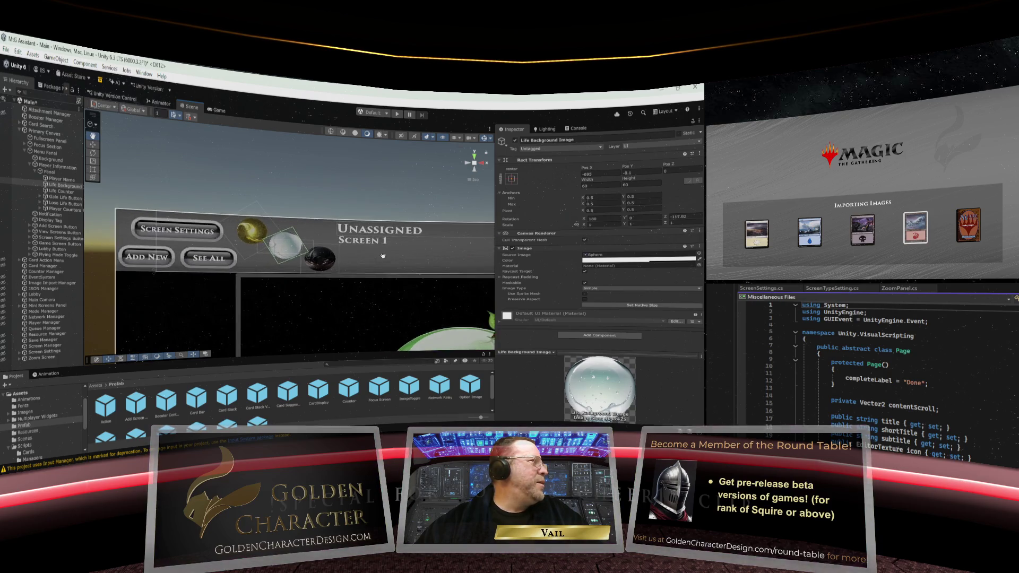
pyautogui.scroll(5, 375, 248)
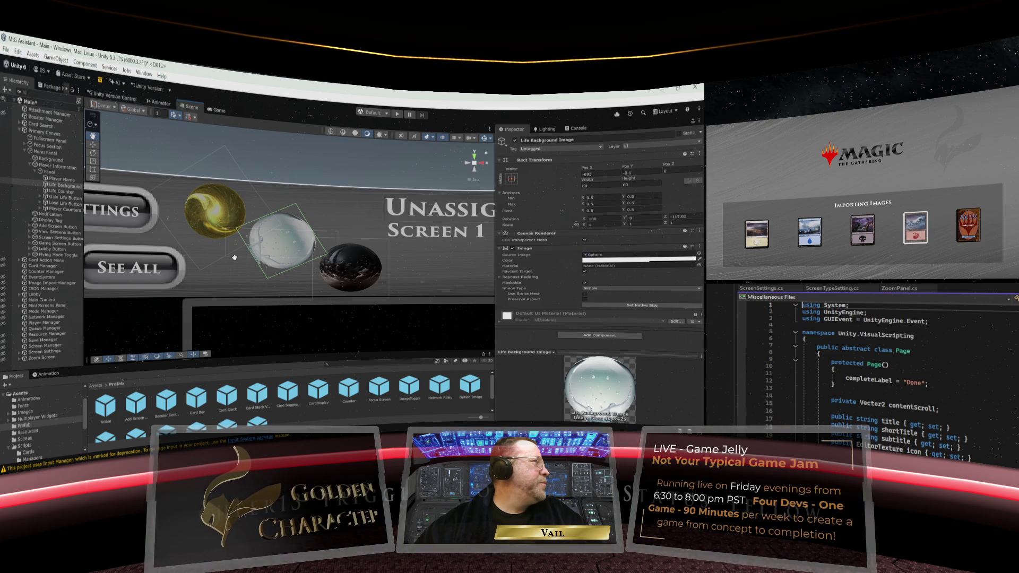
pyautogui.click(61, 198)
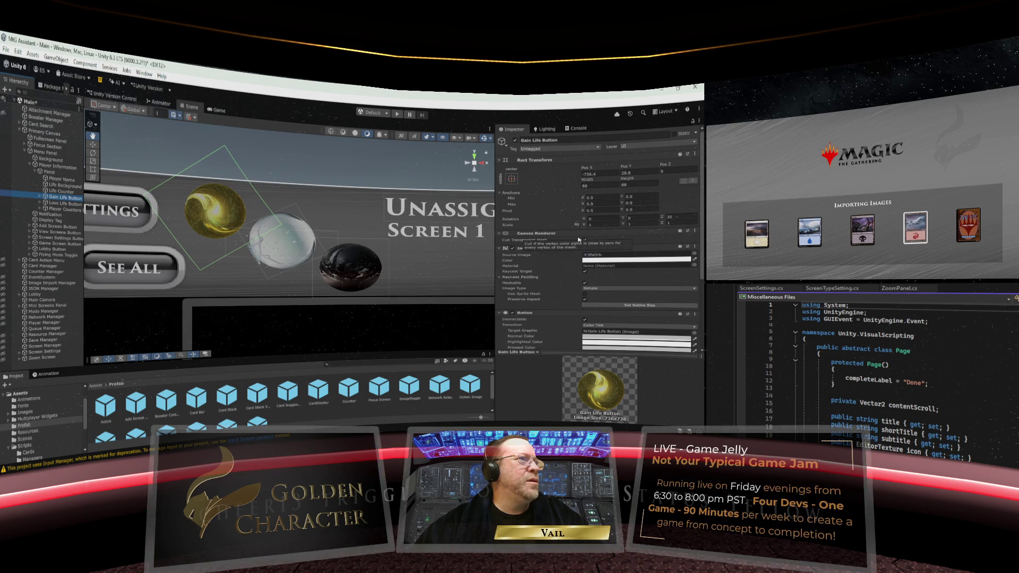
# Set the Gain Life Button's Rotation Z to -90 so its swirl turns
pyautogui.click(670, 217)
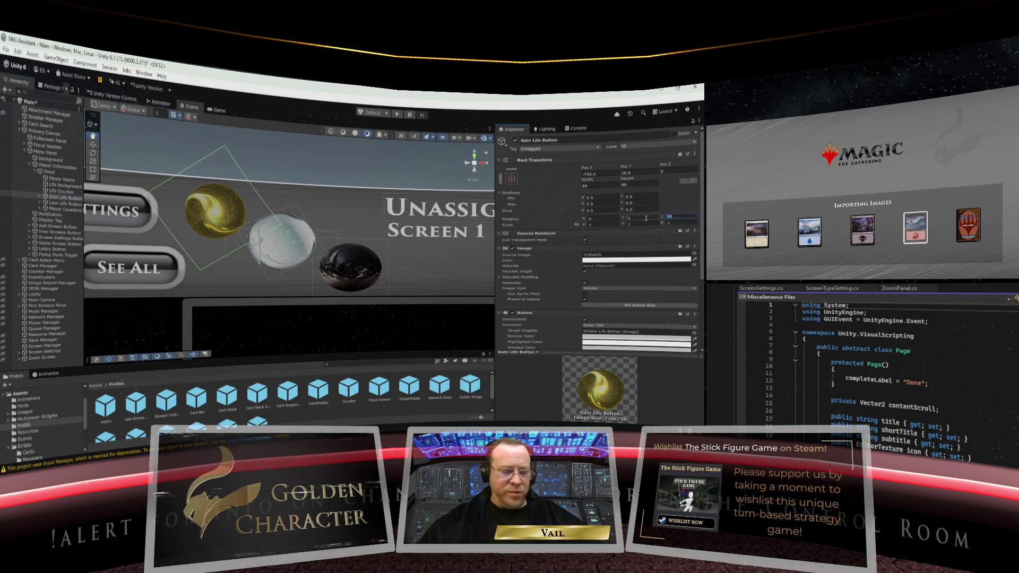
pyautogui.write('0')
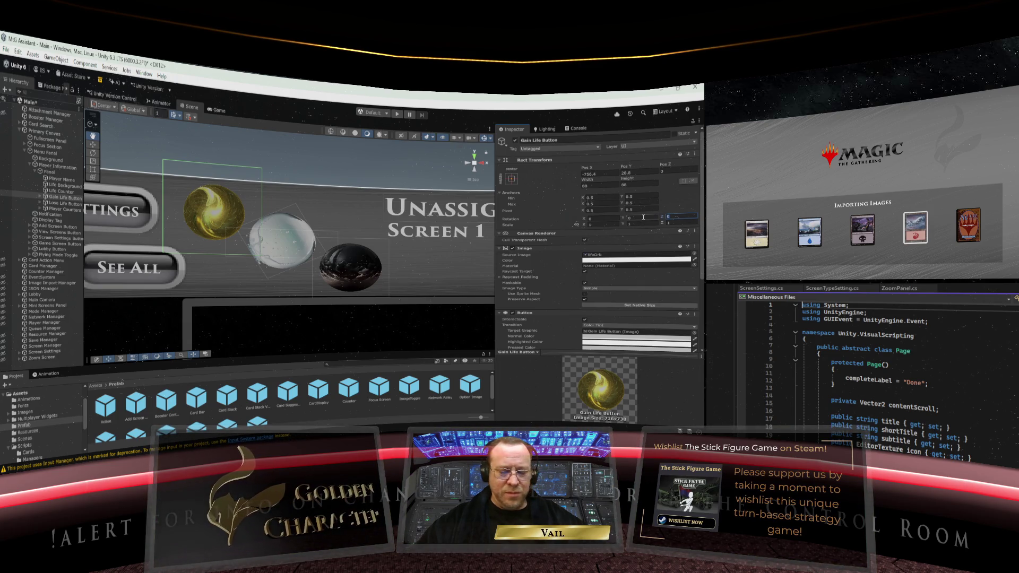
pyautogui.write('92')
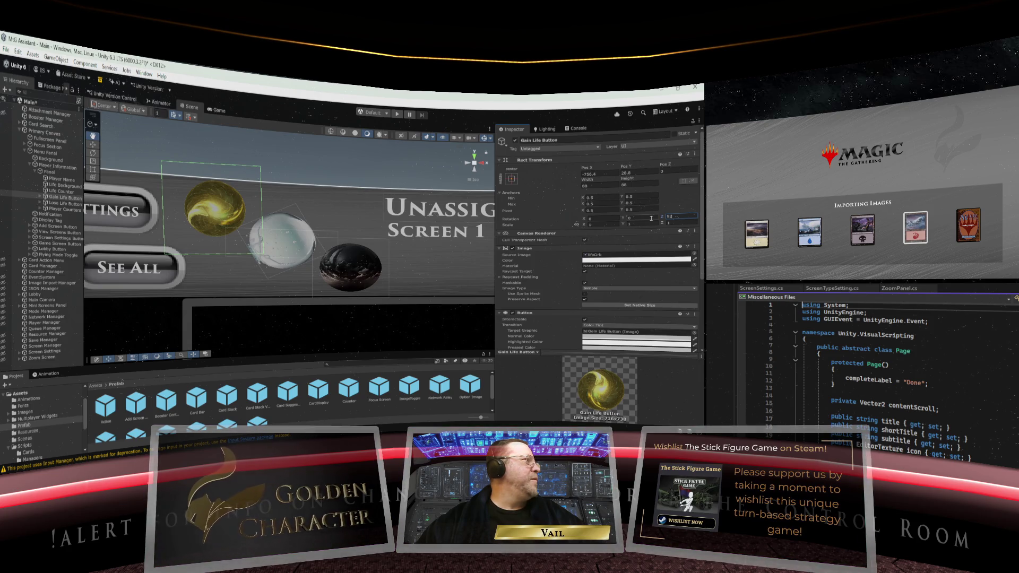
pyautogui.click(666, 217)
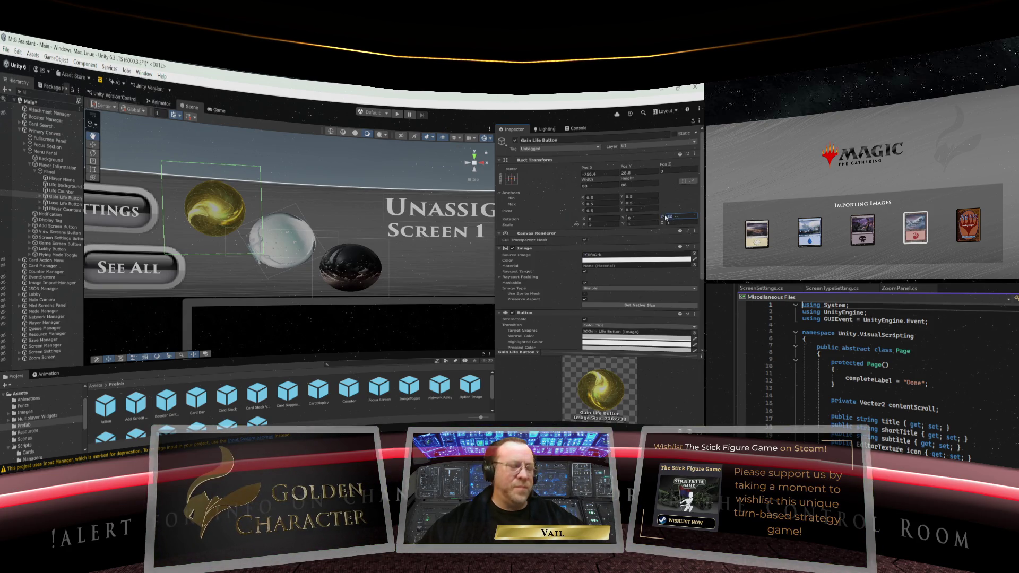
pyautogui.write('95')
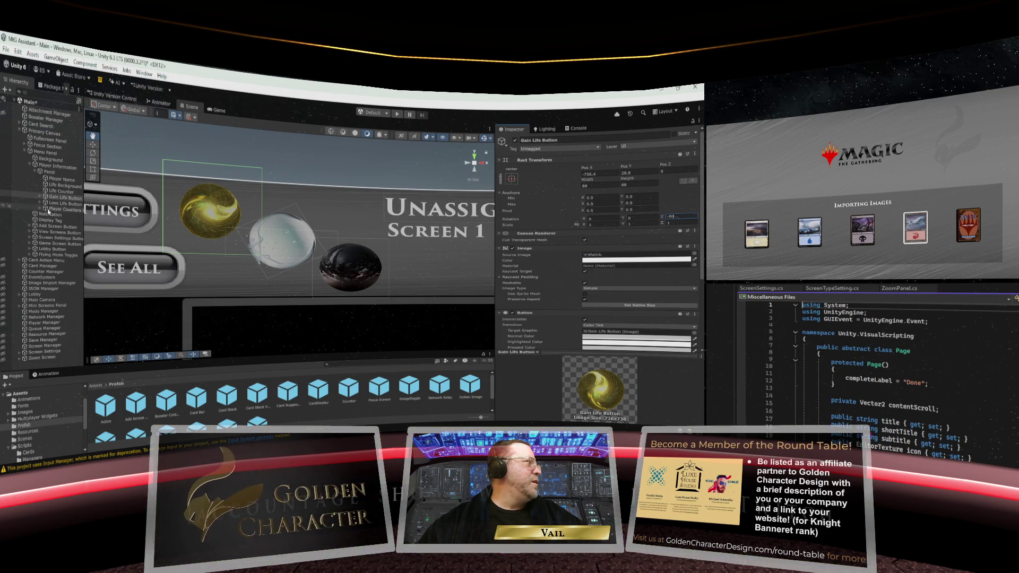
pyautogui.click(58, 186)
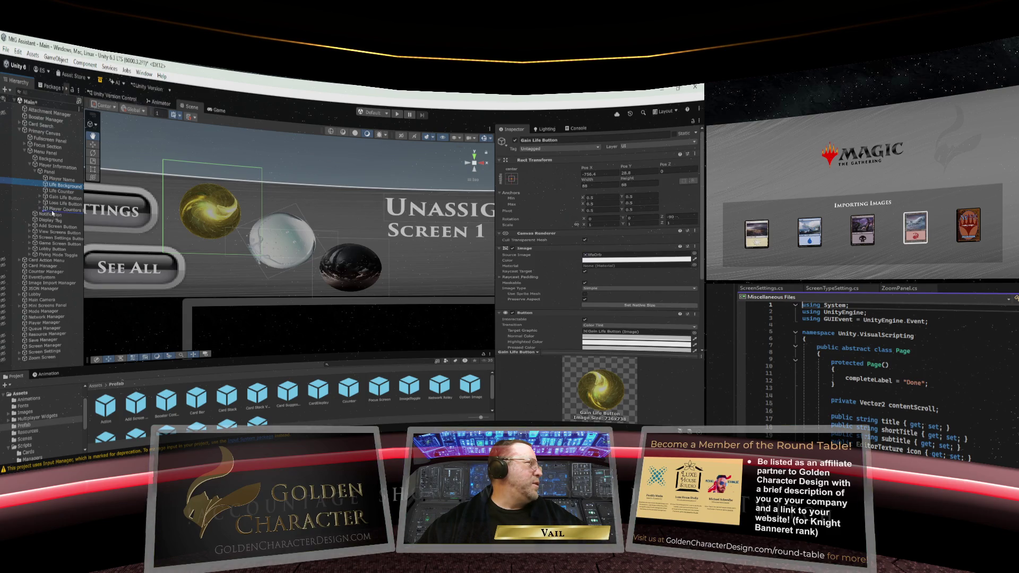
# Move Life Background after Player Counters in the Panel hierarchy, just above Life Counter
pyautogui.moveTo(45, 213)
pyautogui.mouseDown()
pyautogui.moveTo(53, 189)
pyautogui.moveTo(55, 215)
pyautogui.mouseUp()
pyautogui.click(53, 189)
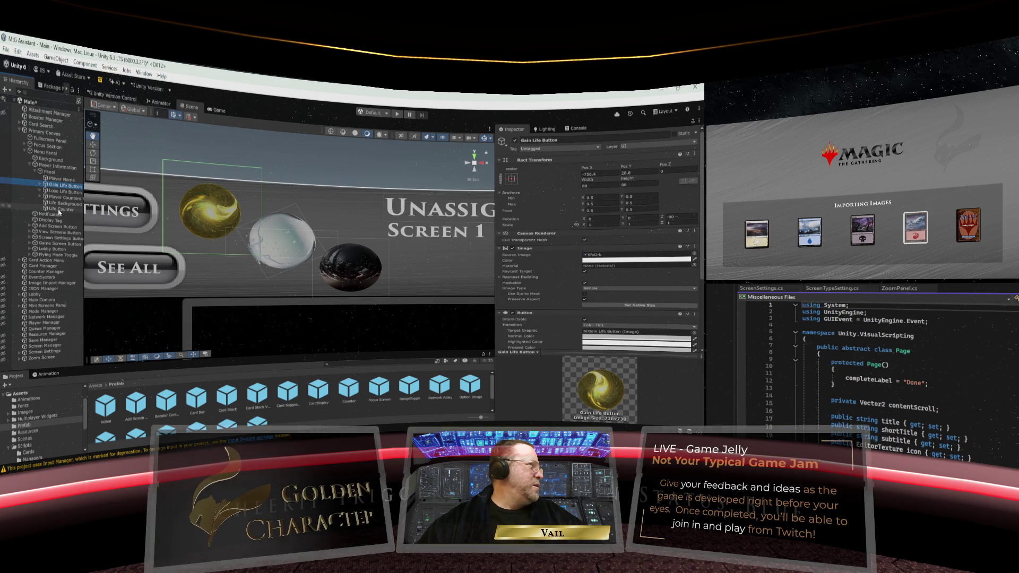
pyautogui.click(59, 211)
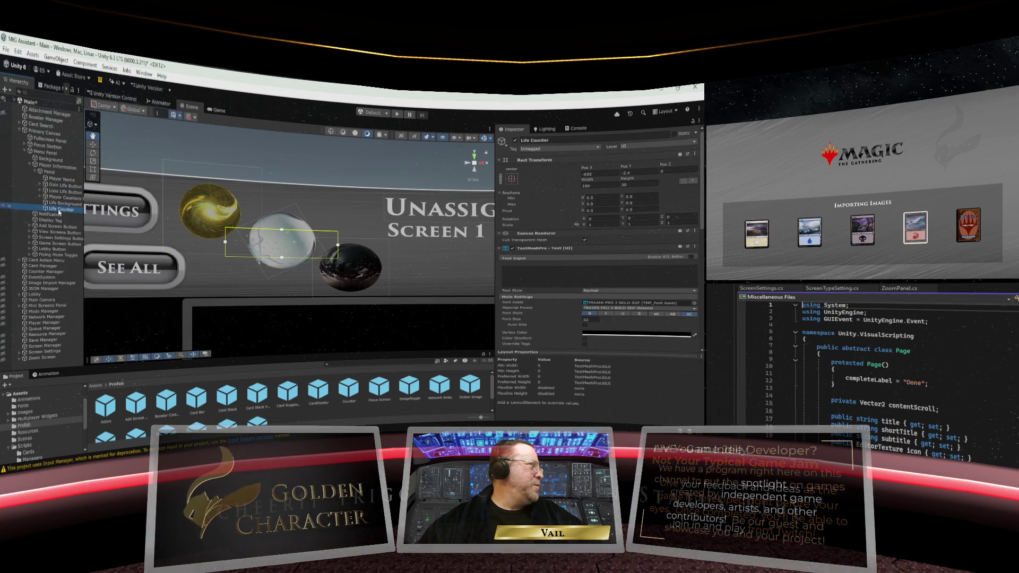
pyautogui.click(63, 204)
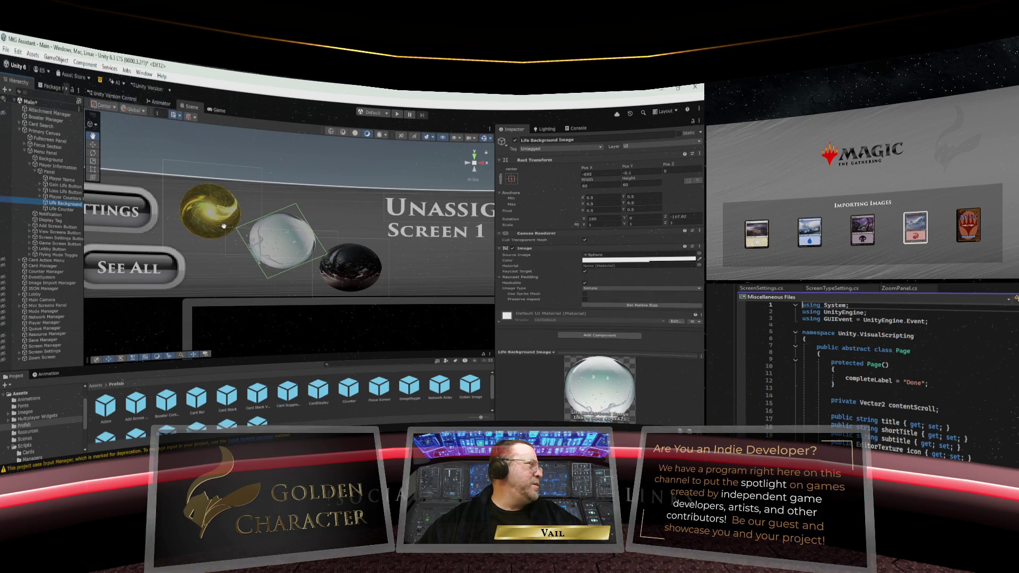
# Shift the white Life Background orb left to Pos X -707.5, against the gold Gain Life orb
pyautogui.moveTo(587, 168)
pyautogui.mouseDown()
pyautogui.moveTo(636, 168)
pyautogui.moveTo(570, 170)
pyautogui.moveTo(642, 166)
pyautogui.mouseUp()
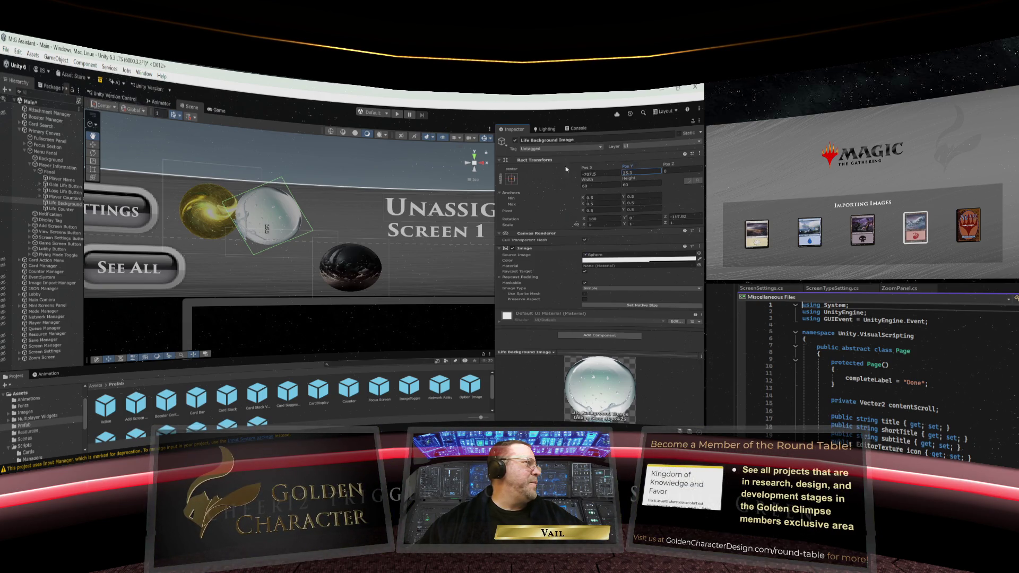
pyautogui.press('Up')
pyautogui.press('Up')
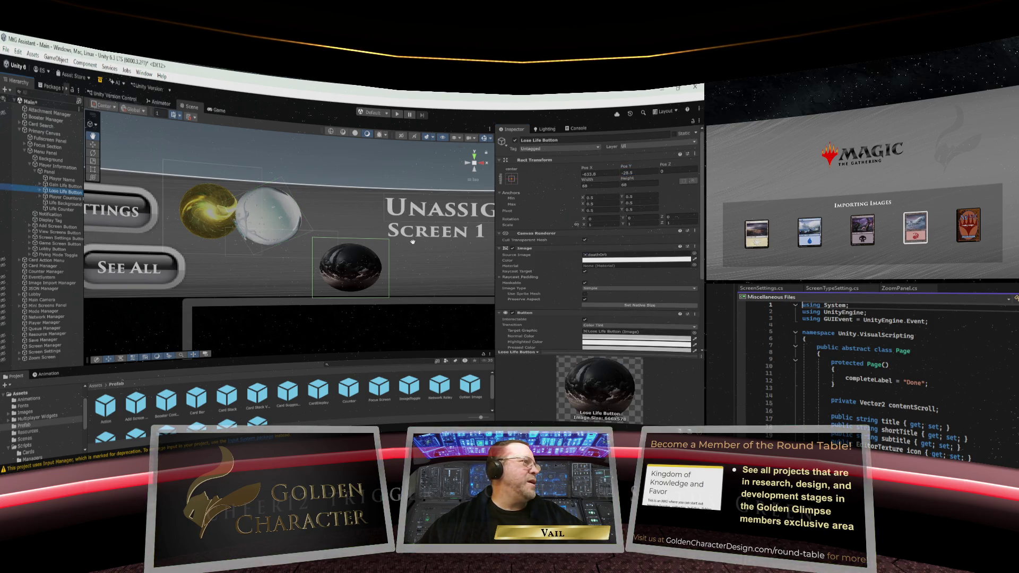
# Place the dark Lose Life Button orb level with the white orb, right beside it, at Pos X -654
pyautogui.moveTo(585, 168); pyautogui.dragTo(359, 170)
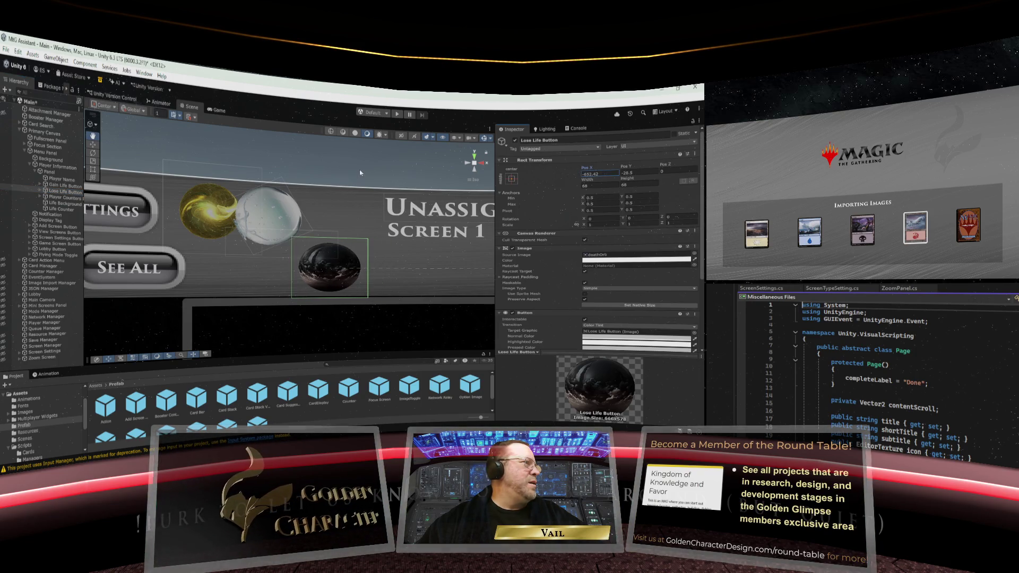
pyautogui.moveTo(624, 167)
pyautogui.mouseDown()
pyautogui.moveTo(692, 164)
pyautogui.moveTo(361, 173)
pyautogui.mouseUp()
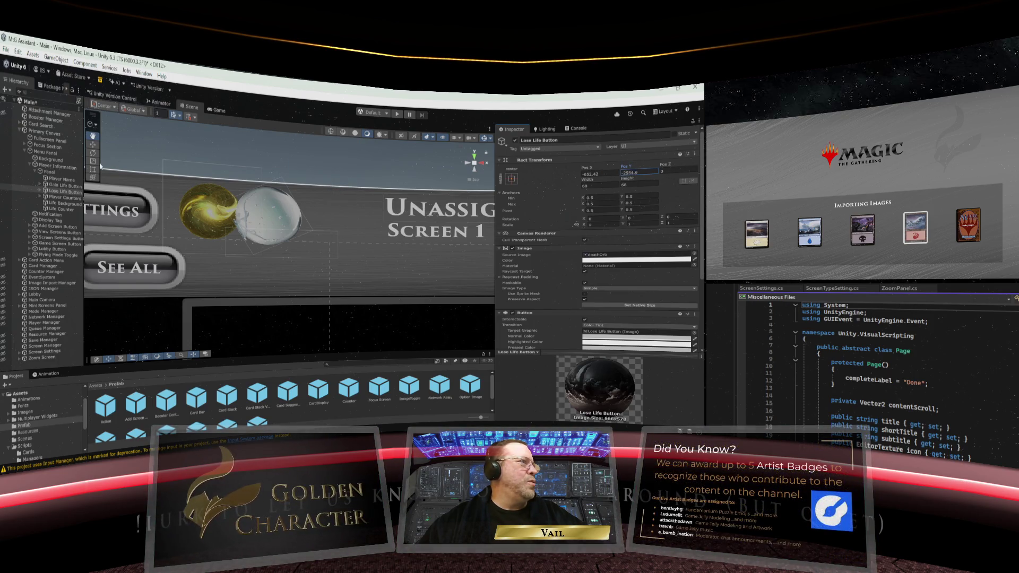
pyautogui.moveTo(239, 191); pyautogui.dragTo(657, 178)
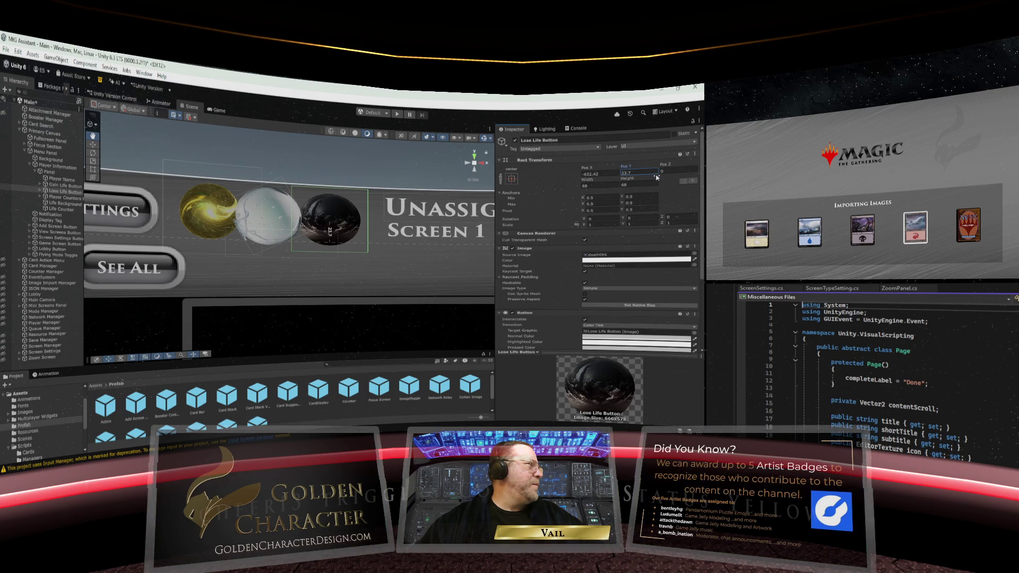
pyautogui.moveTo(657, 178); pyautogui.dragTo(658, 177)
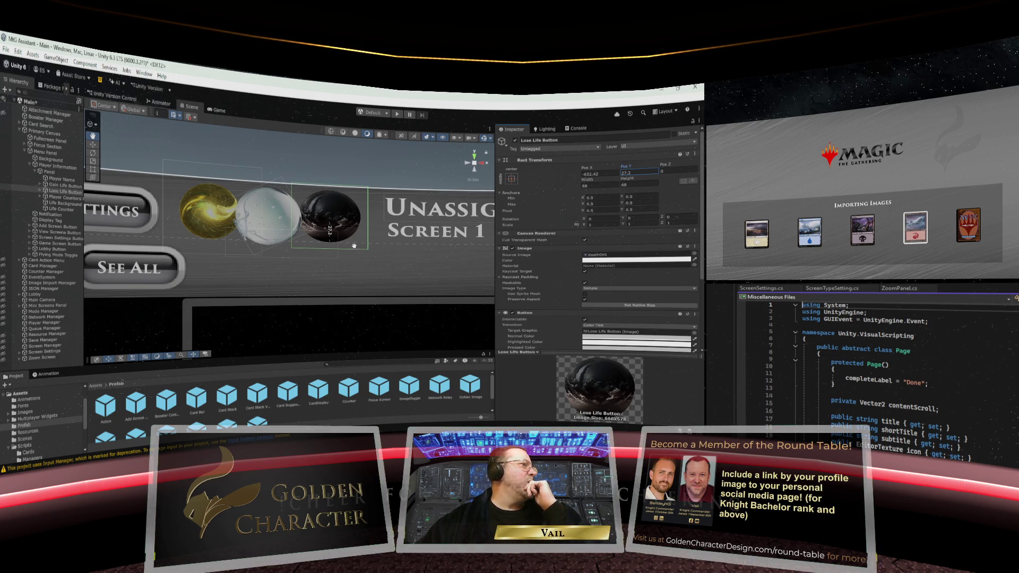
pyautogui.moveTo(584, 170); pyautogui.dragTo(583, 170)
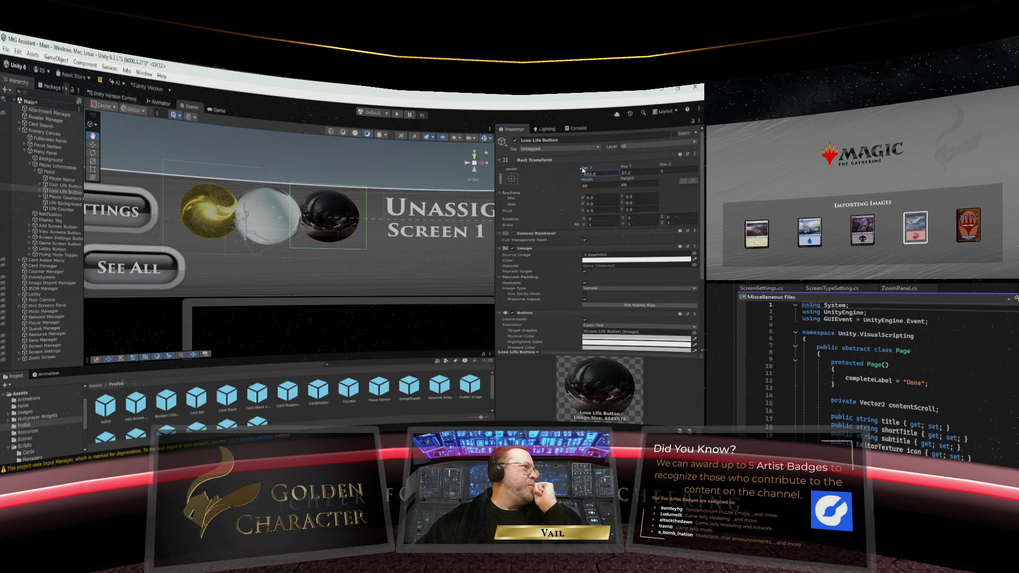
pyautogui.write('-654')
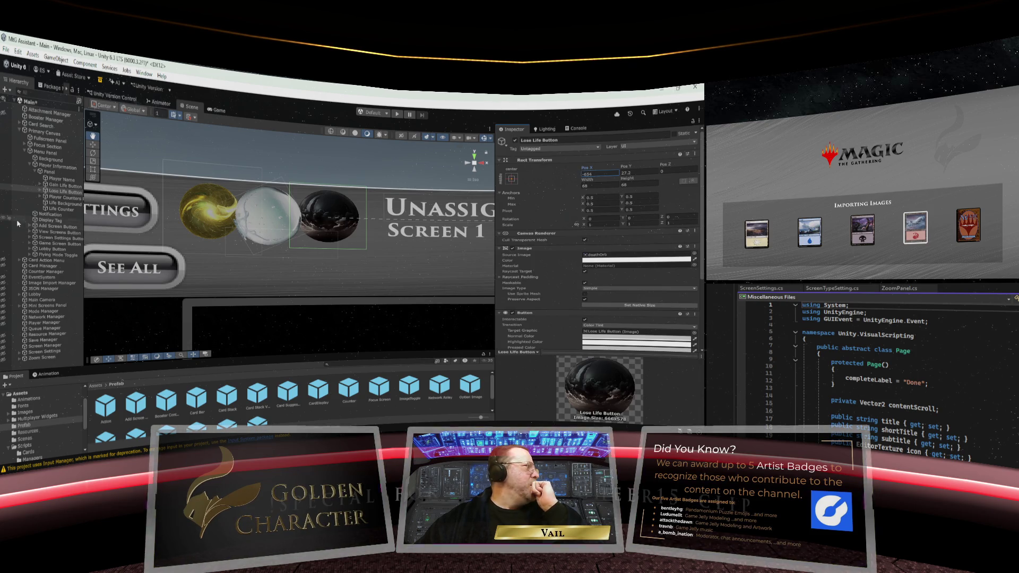
pyautogui.click(58, 209)
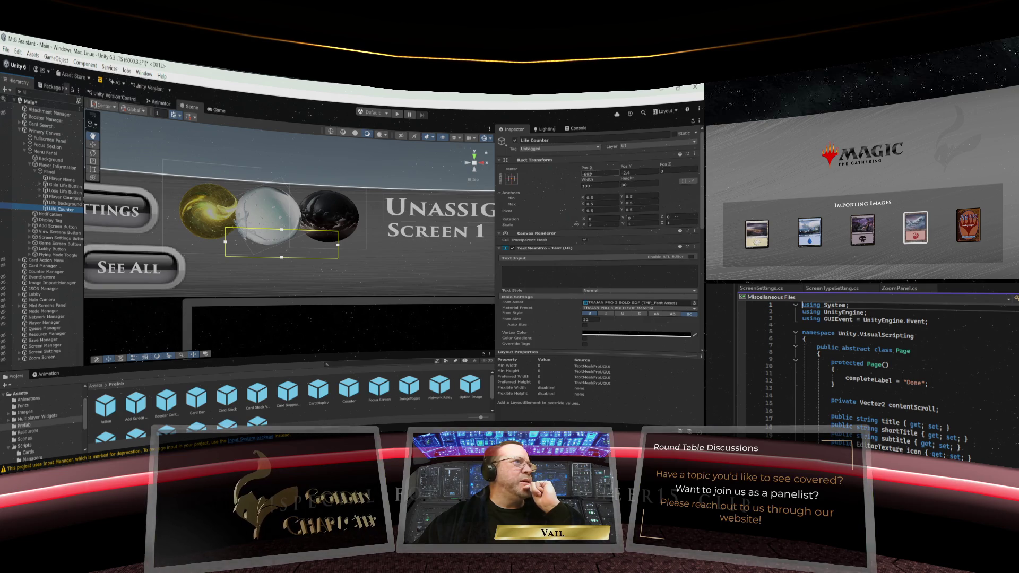
# Set the Life Counter text to 40 and centre it over the white orb
pyautogui.click(519, 273)
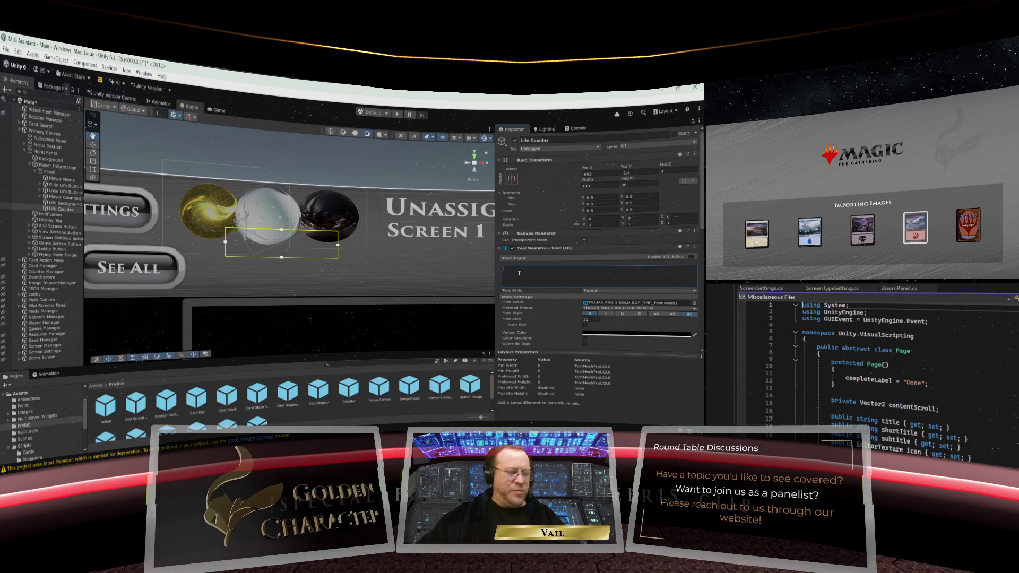
pyautogui.write('40')
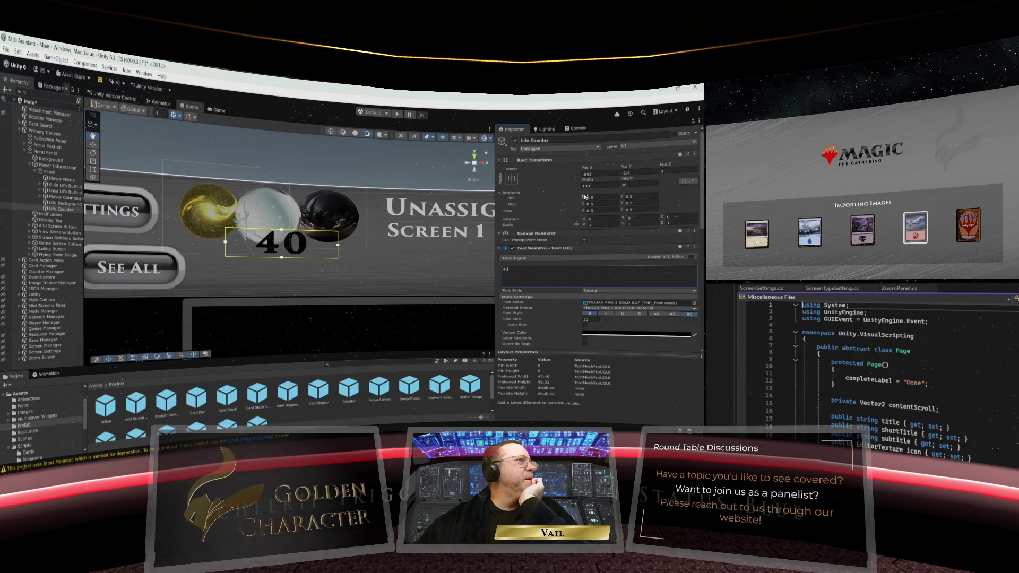
pyautogui.moveTo(587, 170)
pyautogui.mouseDown()
pyautogui.moveTo(605, 170)
pyautogui.moveTo(563, 169)
pyautogui.moveTo(648, 168)
pyautogui.mouseUp()
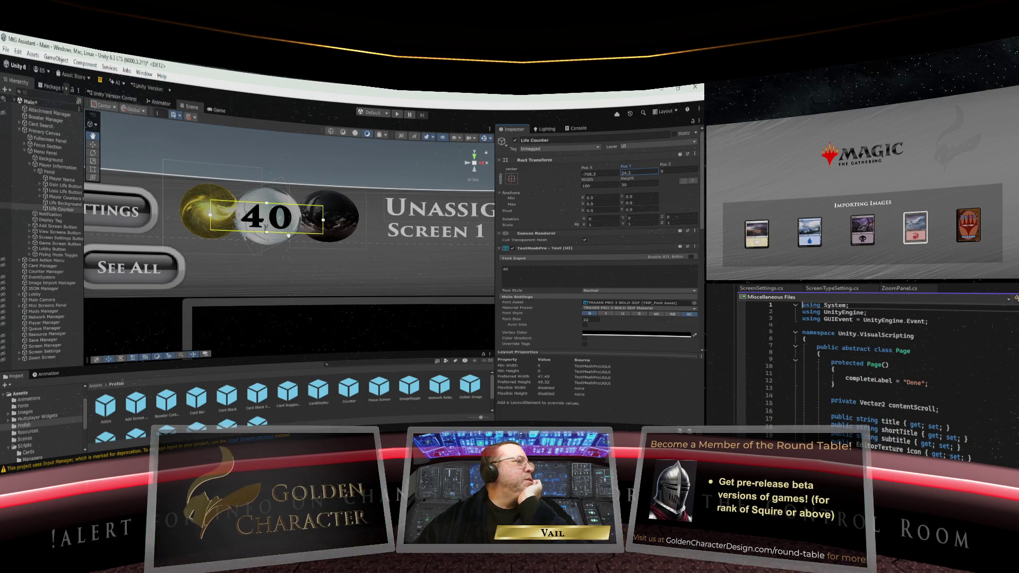
# Change the life counter to 100 and set its text box Width to 50
pyautogui.click(507, 272)
pyautogui.write('100')
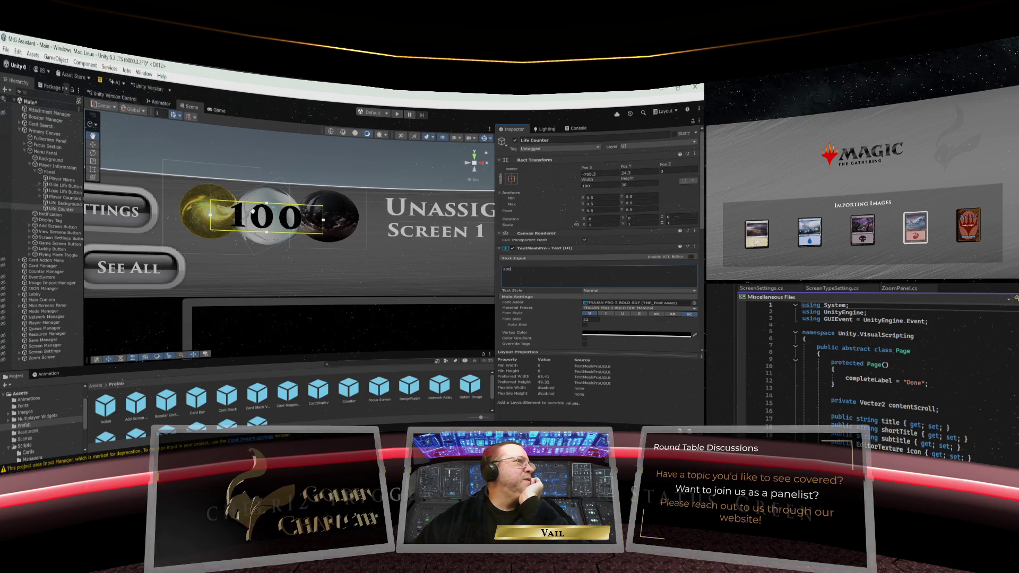
pyautogui.click(610, 184)
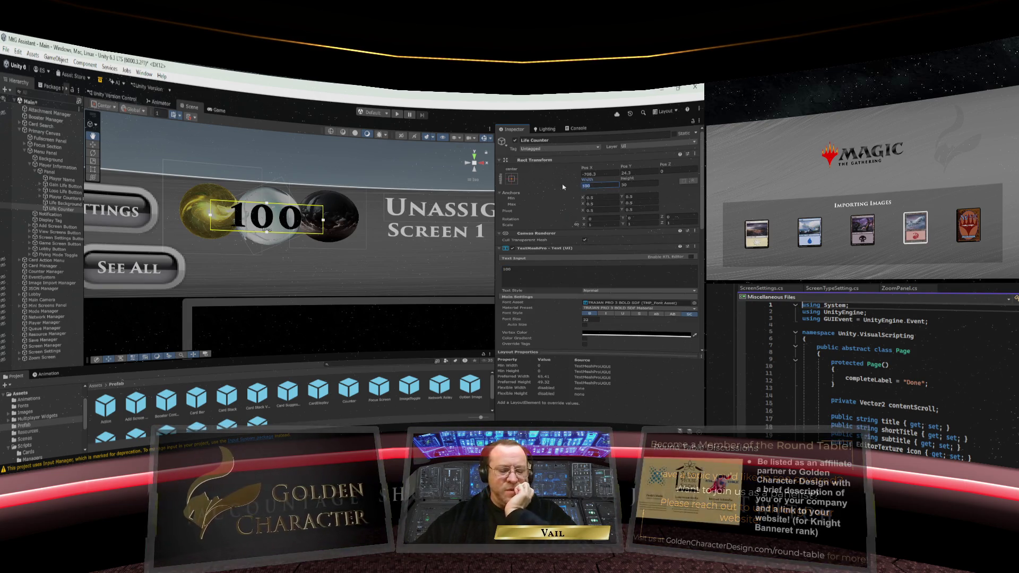
pyautogui.write('50')
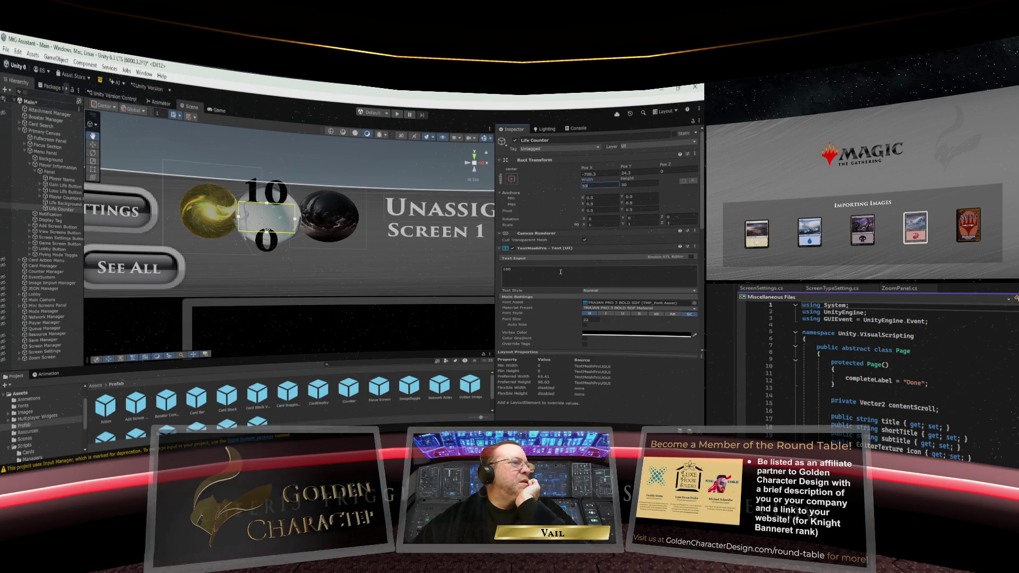
# Turn on auto-sizing so the 100 counter shrinks to fit its 50-wide box on one line
pyautogui.scroll(-3, 563, 273)
pyautogui.click(584, 265)
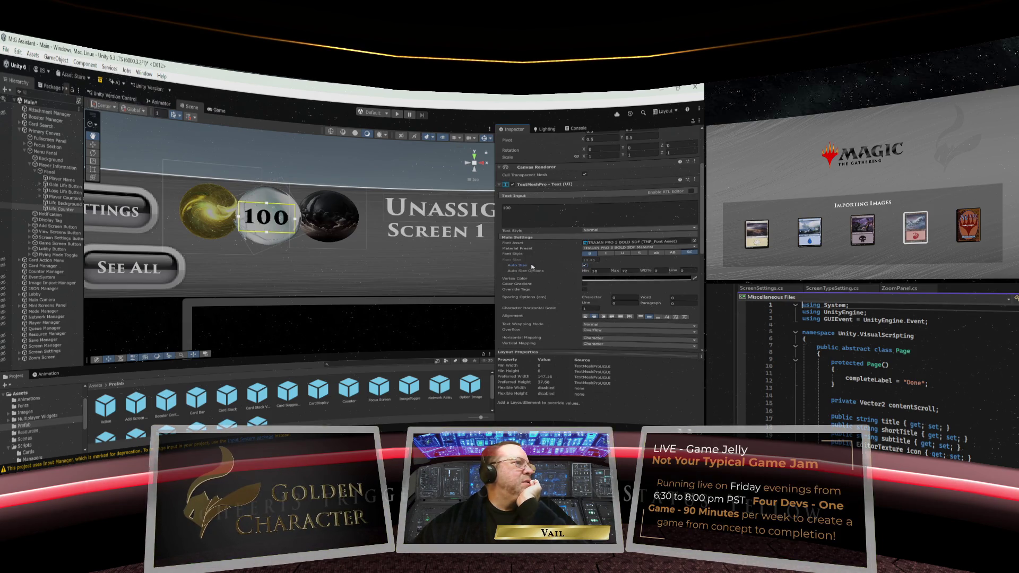
pyautogui.scroll(-3, 558, 283)
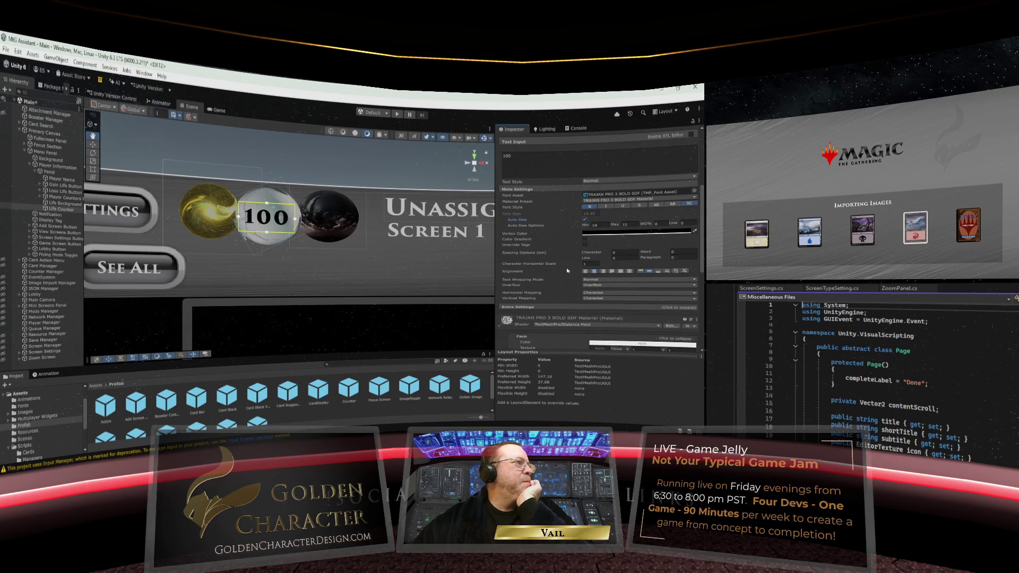
pyautogui.scroll(1, 567, 268)
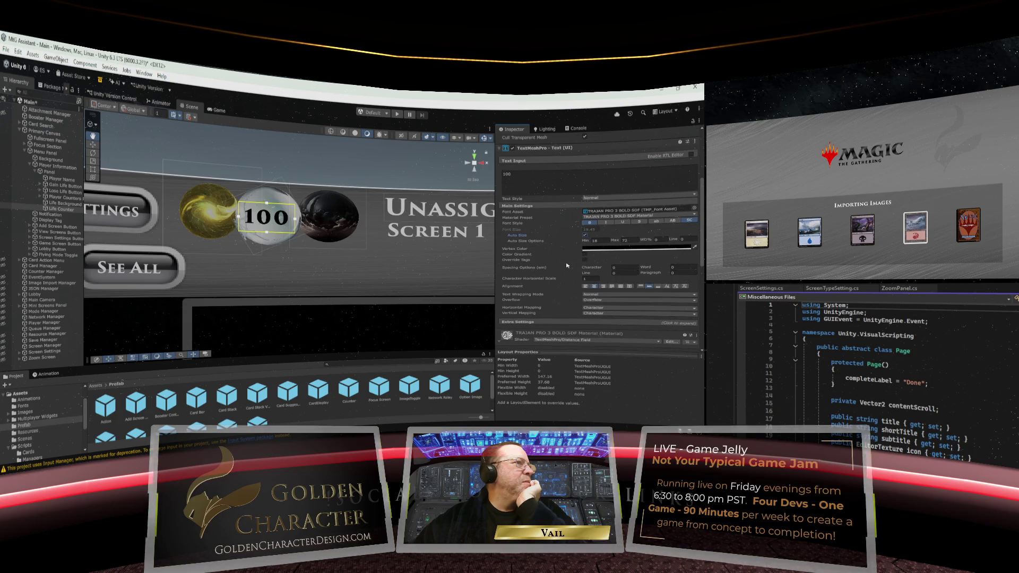
pyautogui.scroll(3, 567, 265)
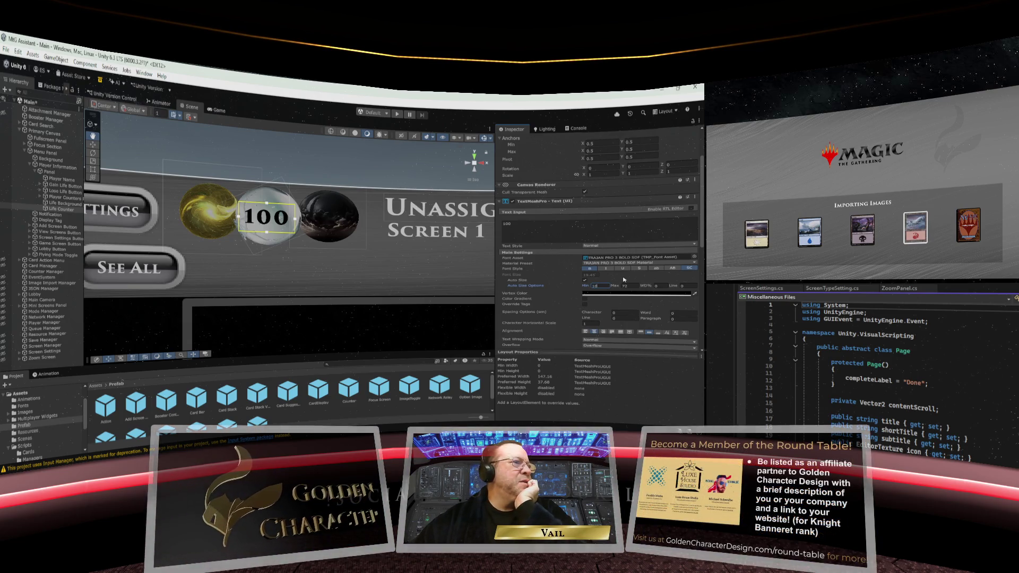
pyautogui.scroll(4, 520, 217)
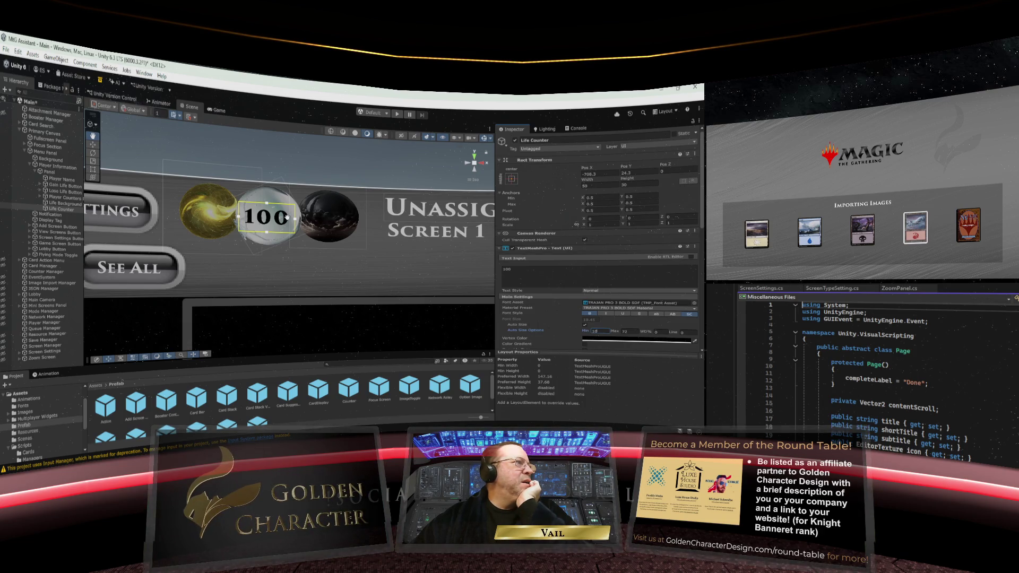
# Nudge the 100 counter slightly right on the white orb, to Pos X -706.7
pyautogui.moveTo(269, 225); pyautogui.dragTo(272, 225)
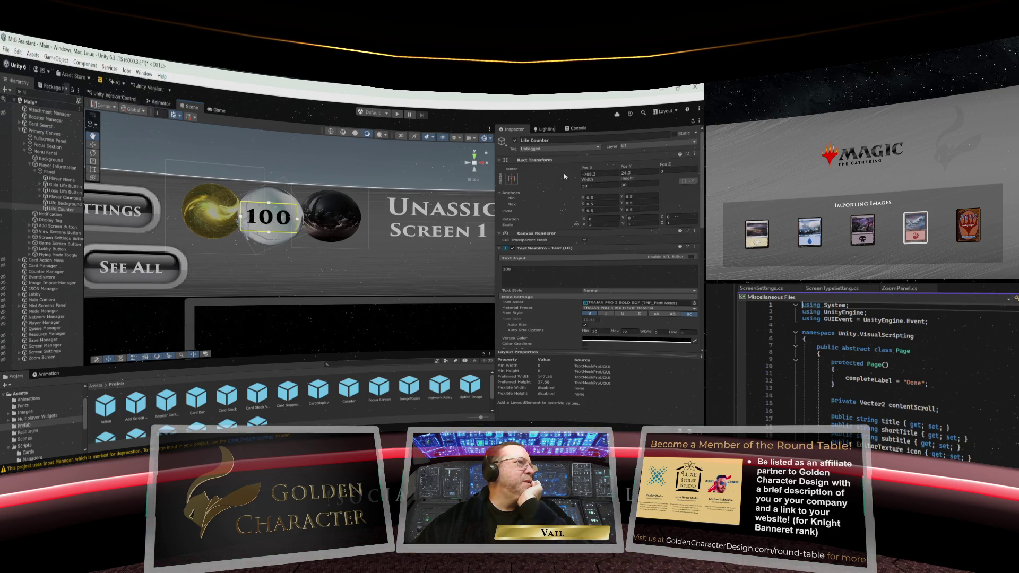
pyautogui.click(588, 167)
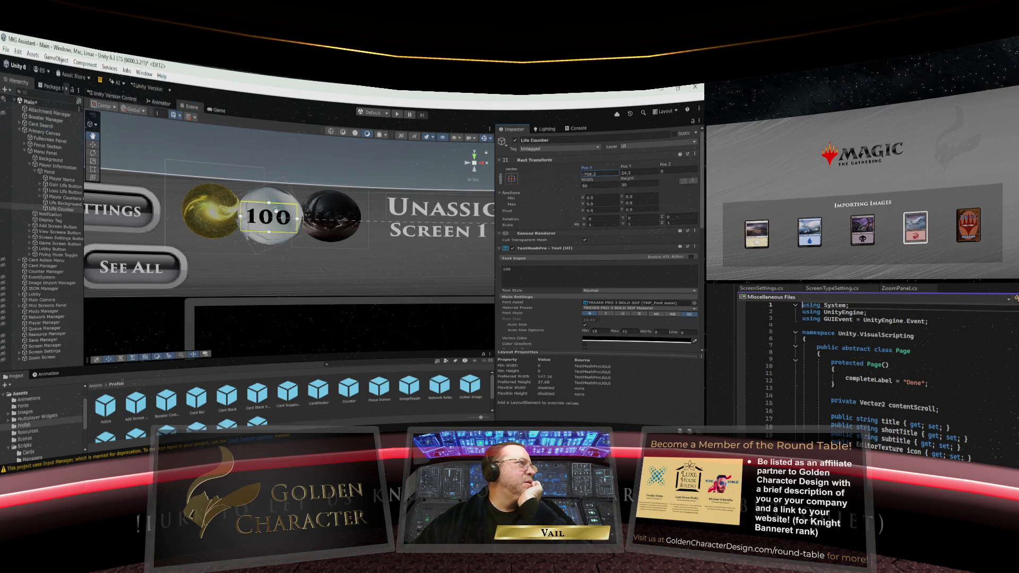
pyautogui.click(93, 144)
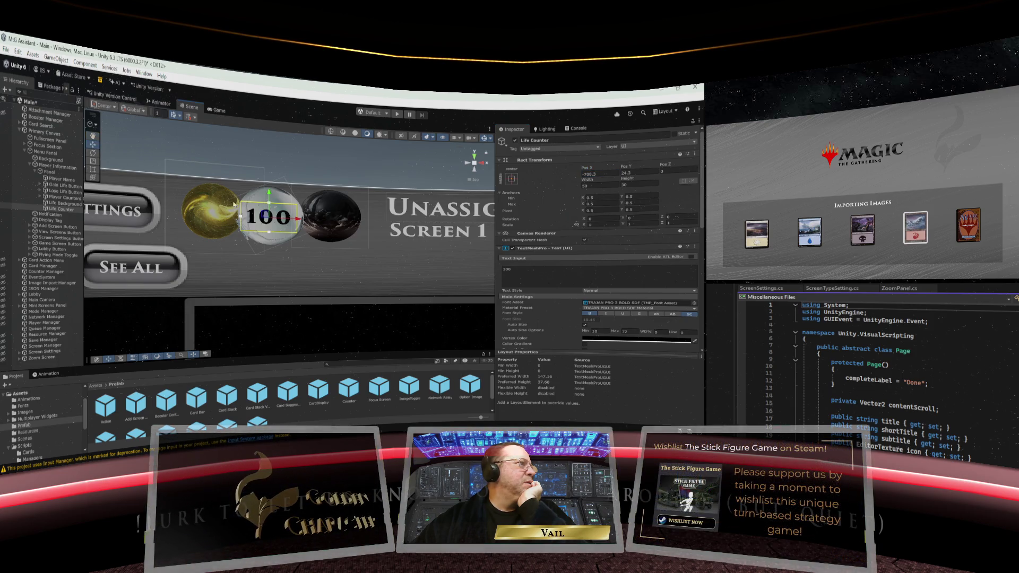
pyautogui.moveTo(299, 220); pyautogui.dragTo(302, 221)
pyautogui.press('w')
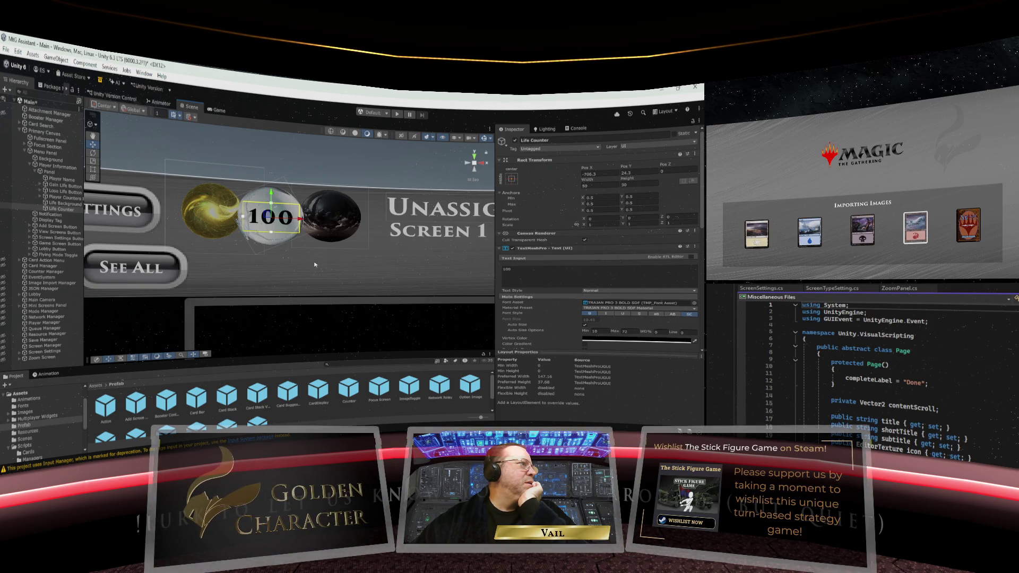
pyautogui.click(315, 264)
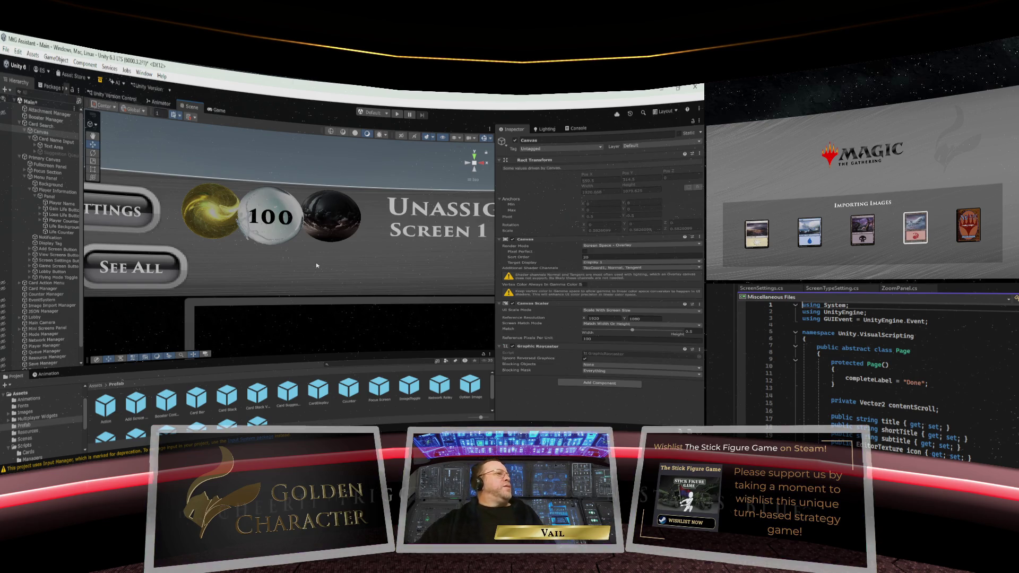
# Change the life counter text from 100 back to 40
pyautogui.hotkey('ctrl', 'z')
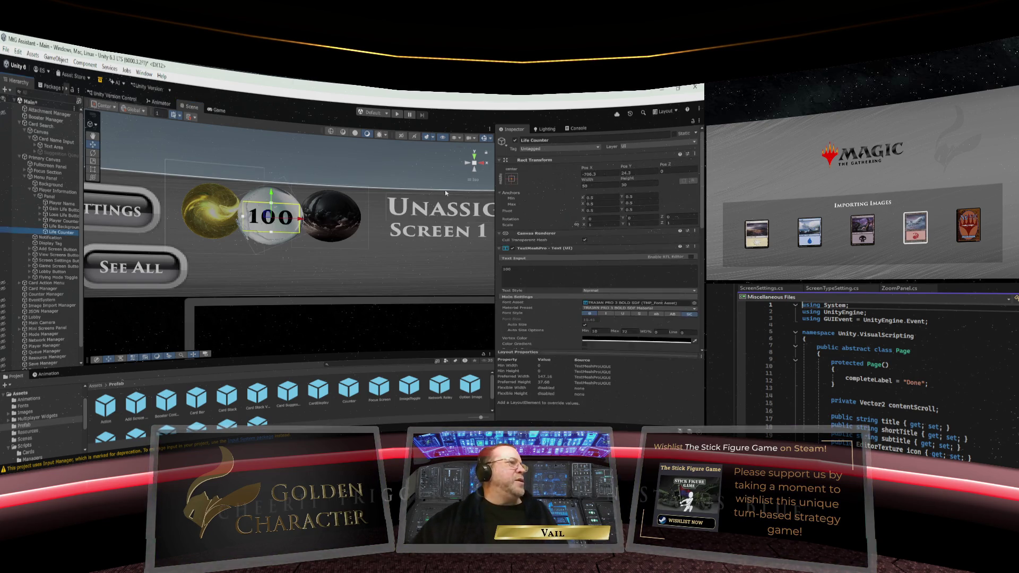
pyautogui.doubleClick(507, 270)
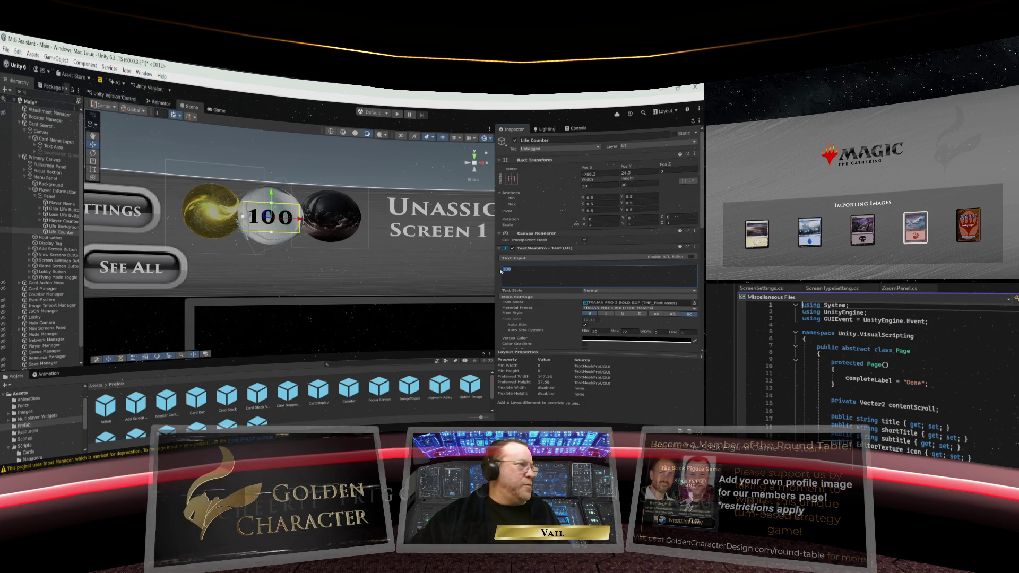
pyautogui.write('40')
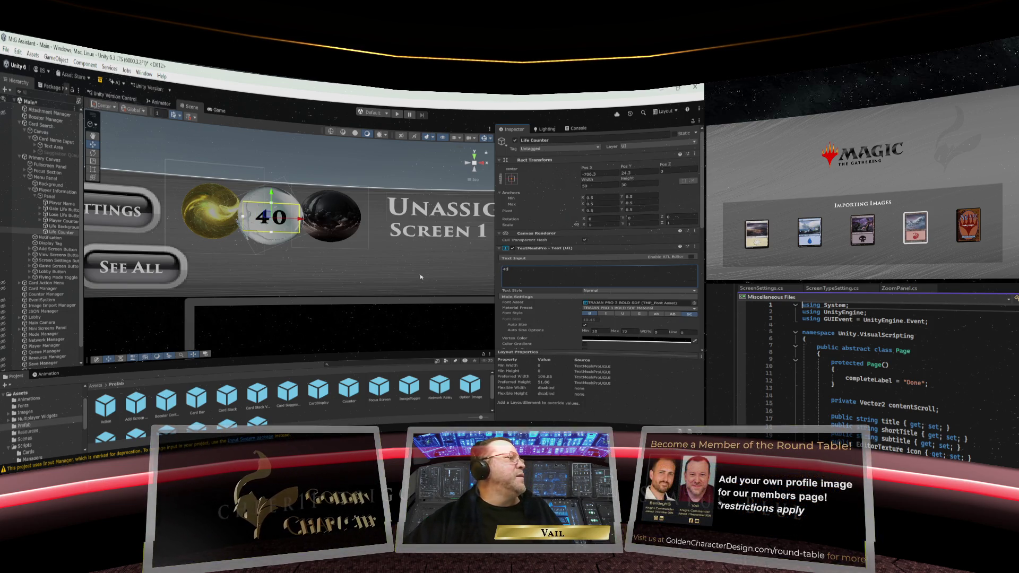
pyautogui.click(412, 271)
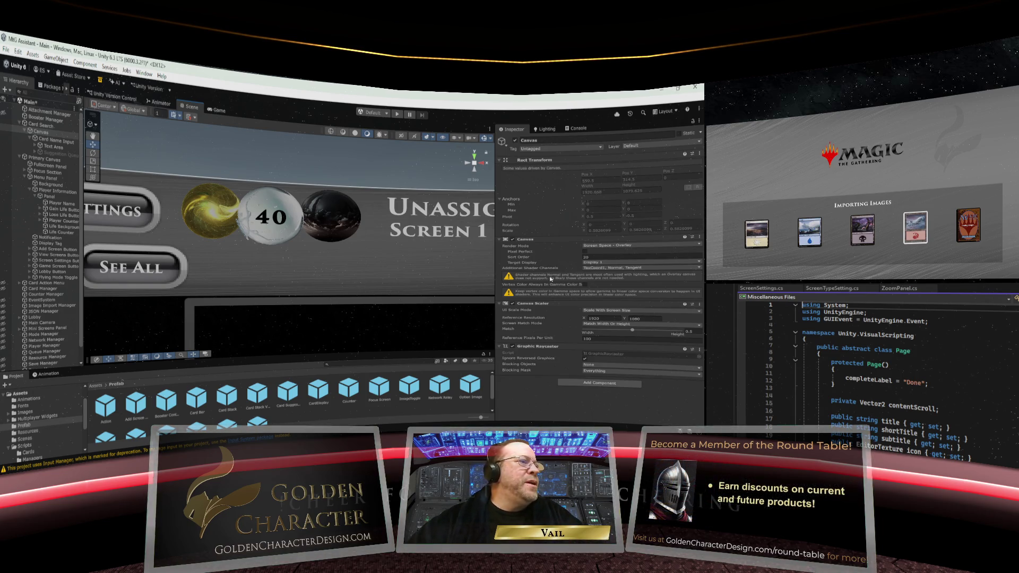
# Reselect Life Counter and expand its text's Extra Settings in the Inspector
pyautogui.click(56, 233)
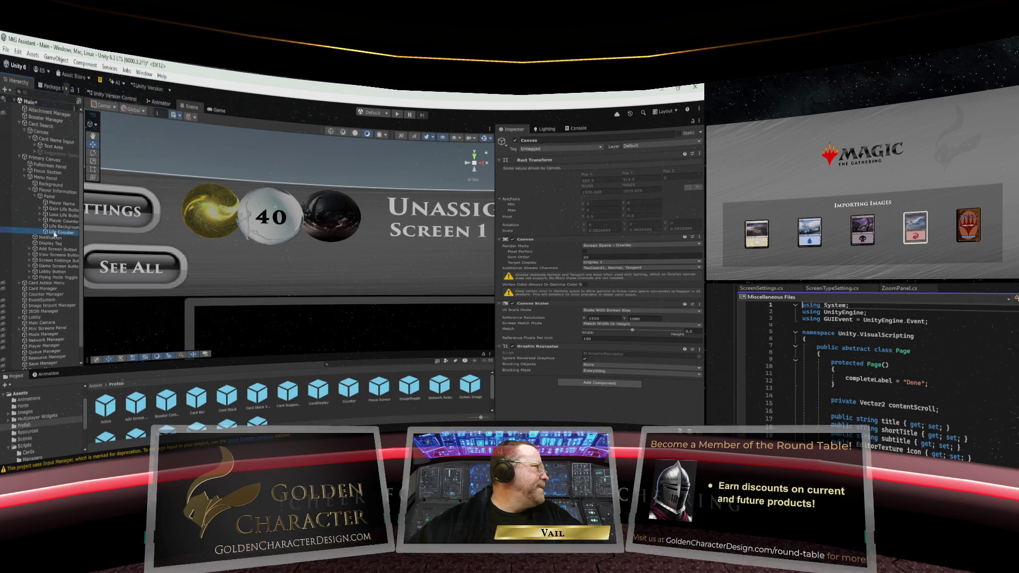
pyautogui.scroll(-3, 525, 284)
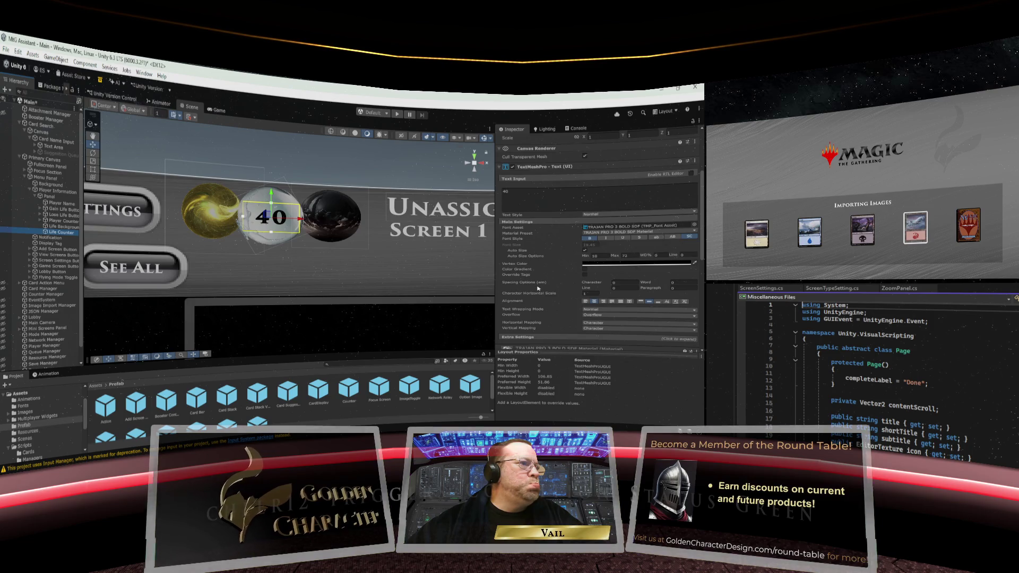
pyautogui.scroll(-2, 538, 290)
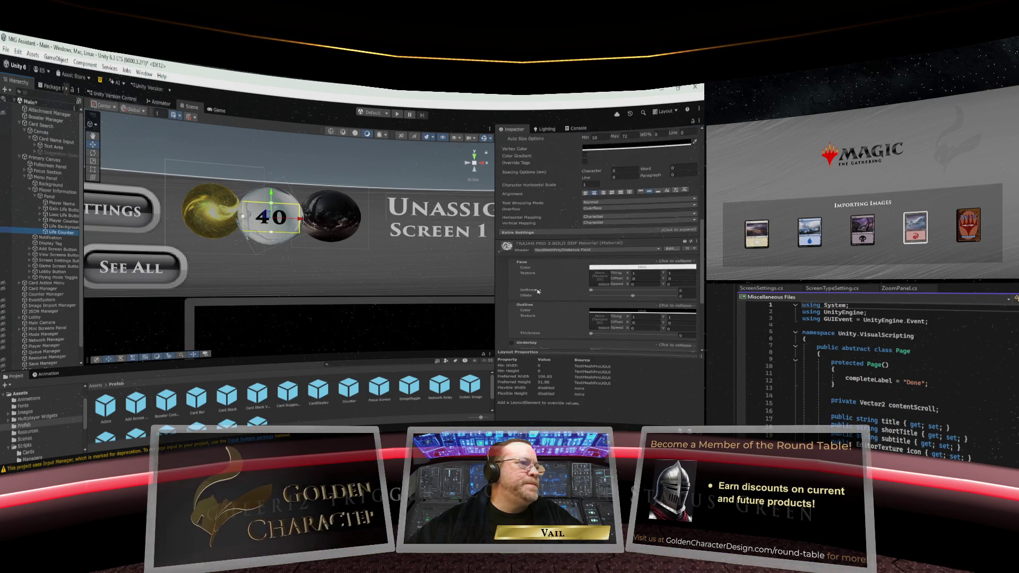
pyautogui.click(551, 292)
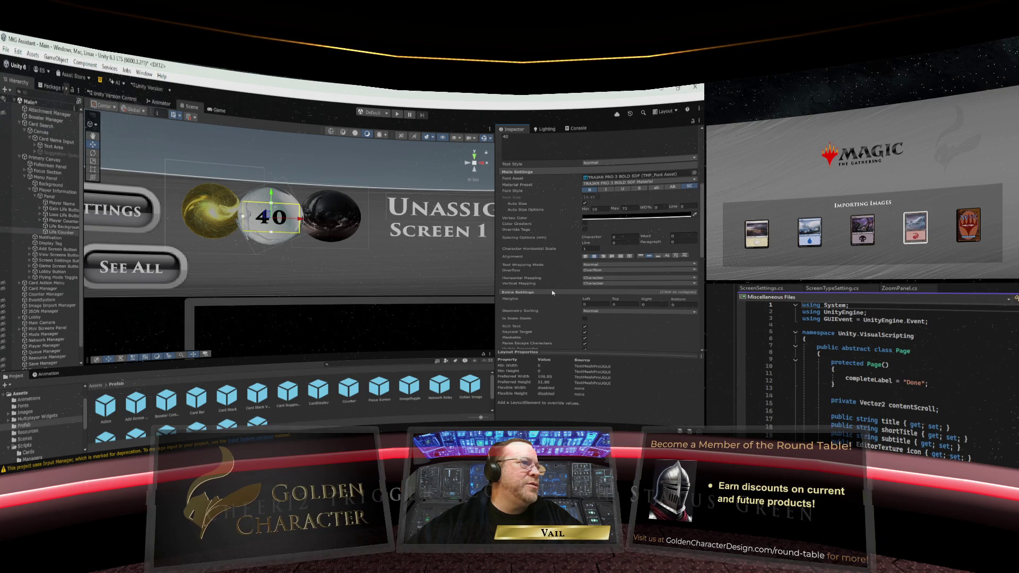
pyautogui.scroll(-4, 557, 285)
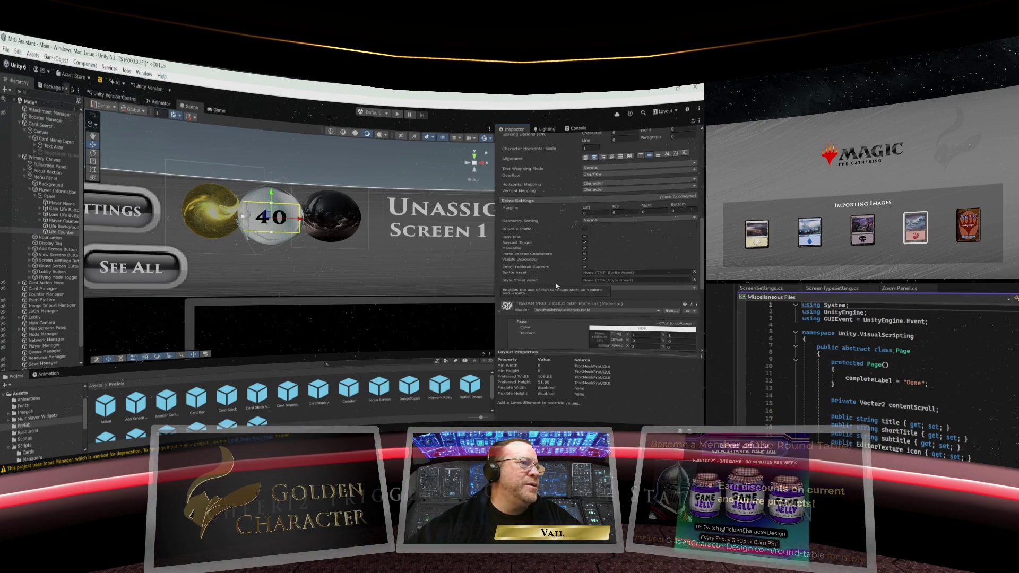
pyautogui.scroll(2, 556, 286)
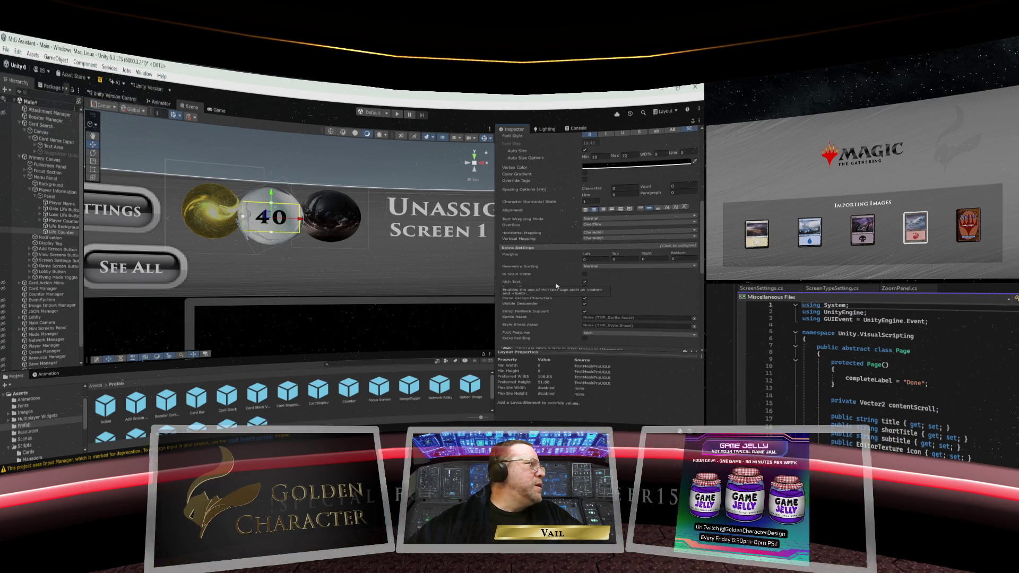
pyautogui.scroll(8, 556, 285)
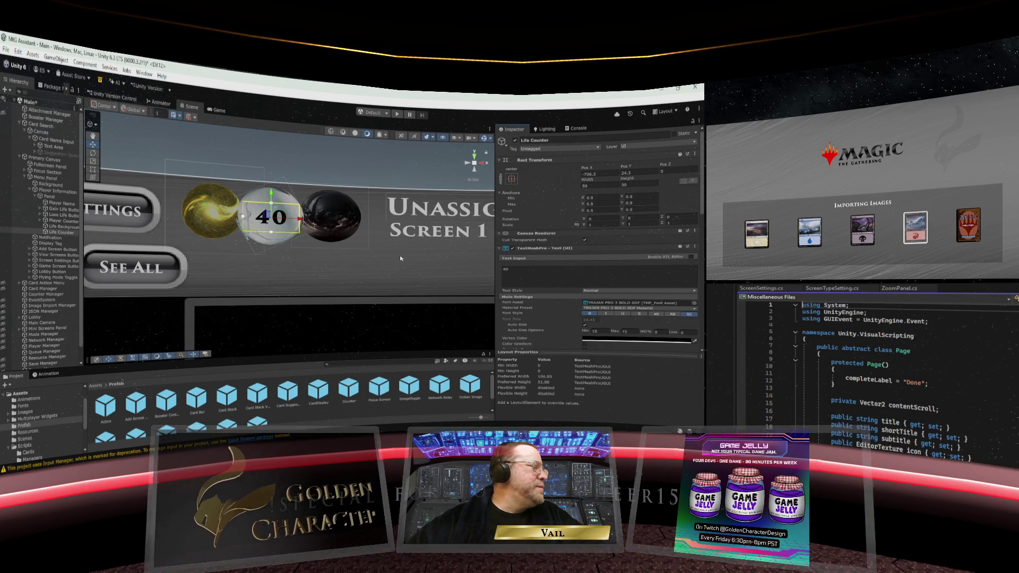
pyautogui.click(518, 270)
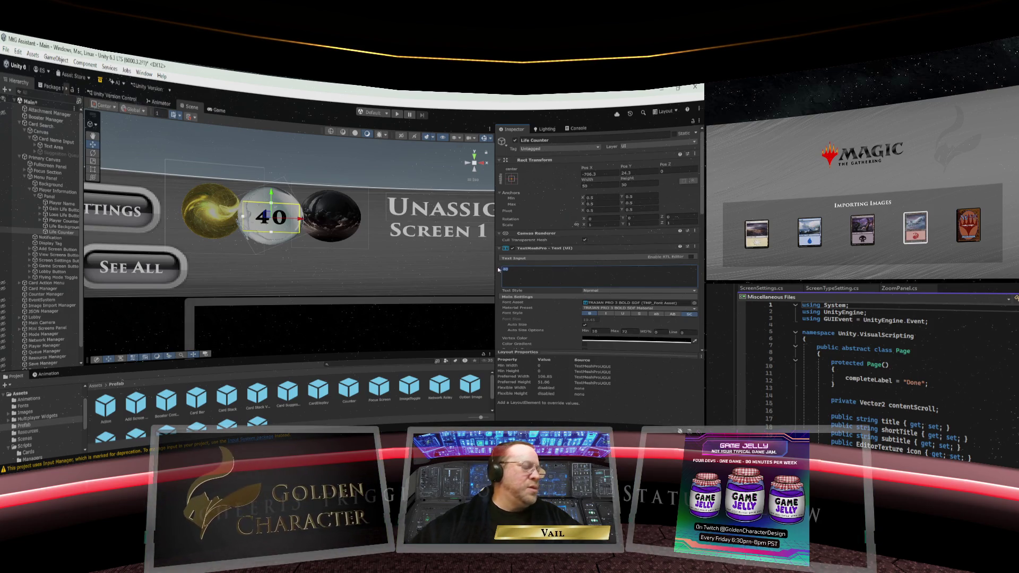
# Replace the counter's 40 with 107 and deselect to preview it
pyautogui.write('10')
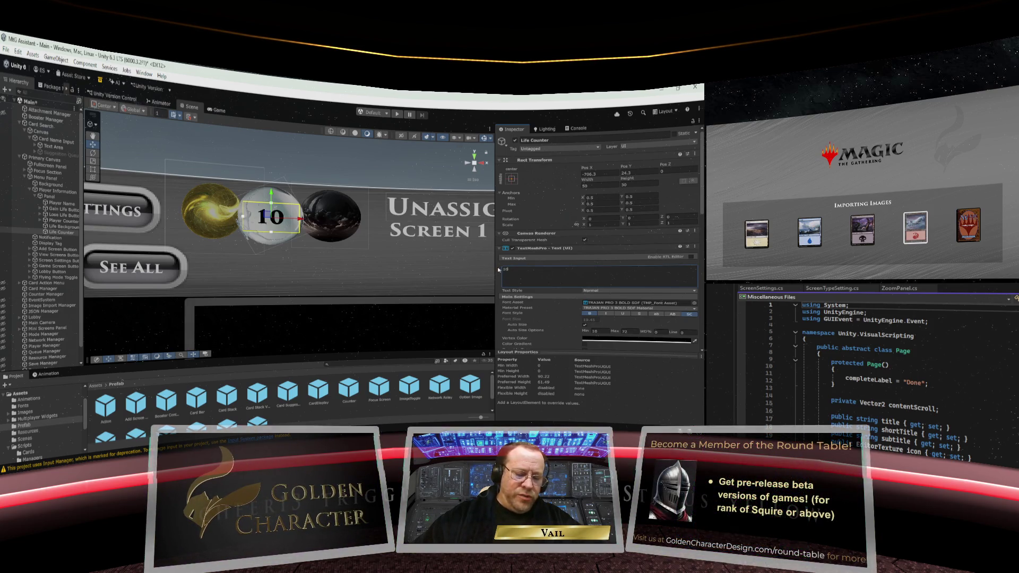
pyautogui.write('7')
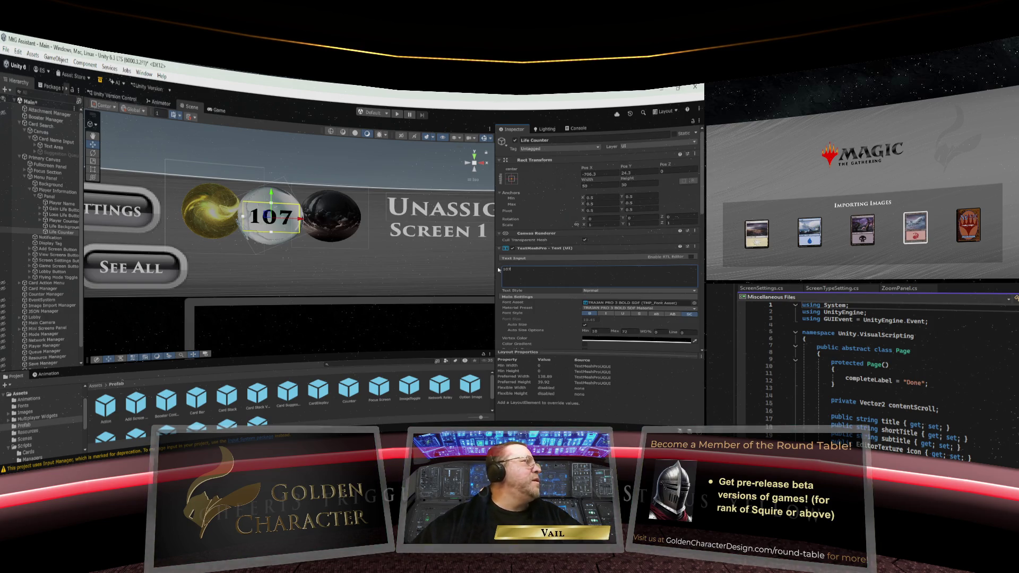
pyautogui.click(406, 288)
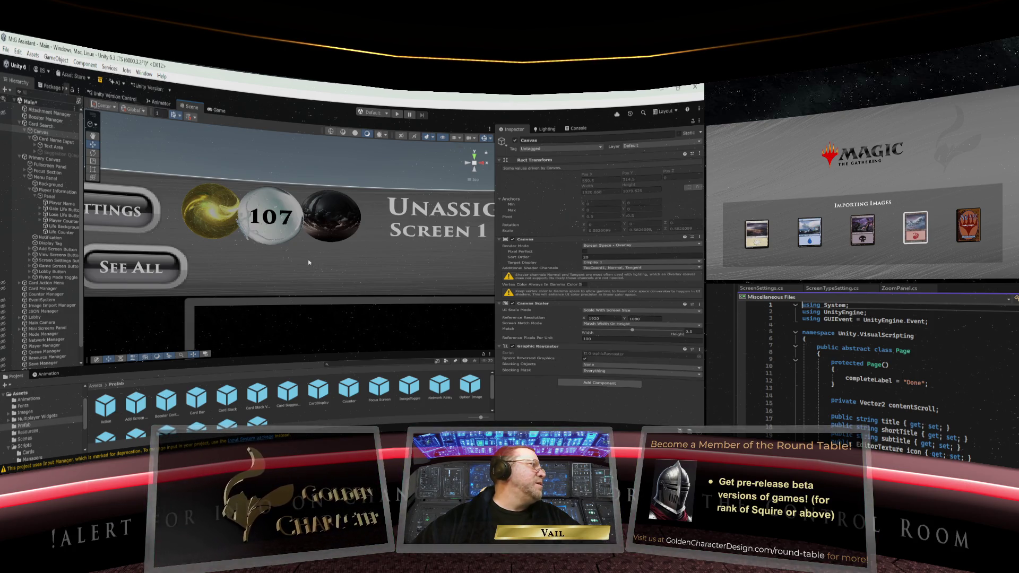
# Select the 107 counter in the Scene view and place the cursor in its Text Input
pyautogui.scroll(-8, 321, 259)
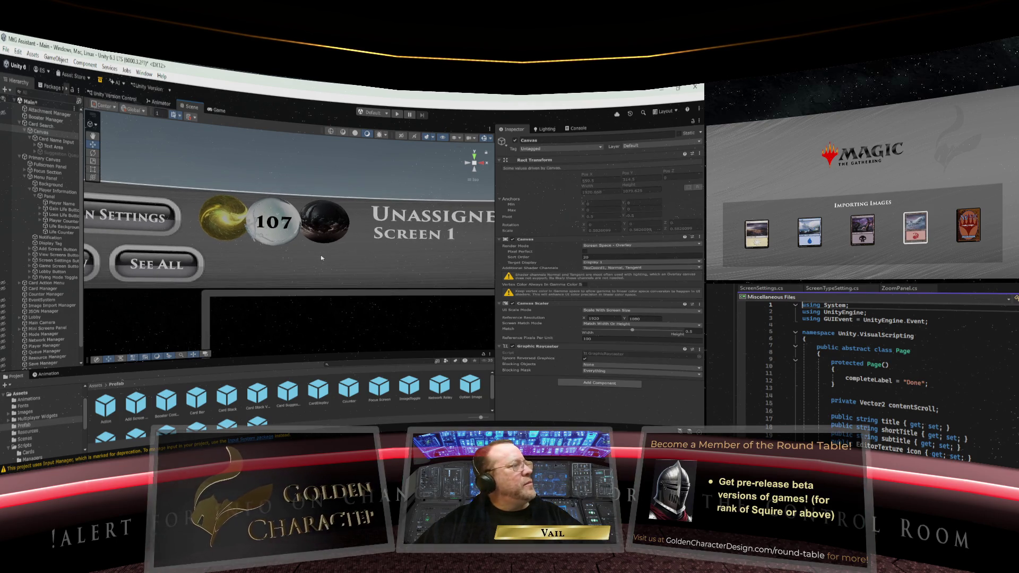
pyautogui.scroll(-5, 321, 258)
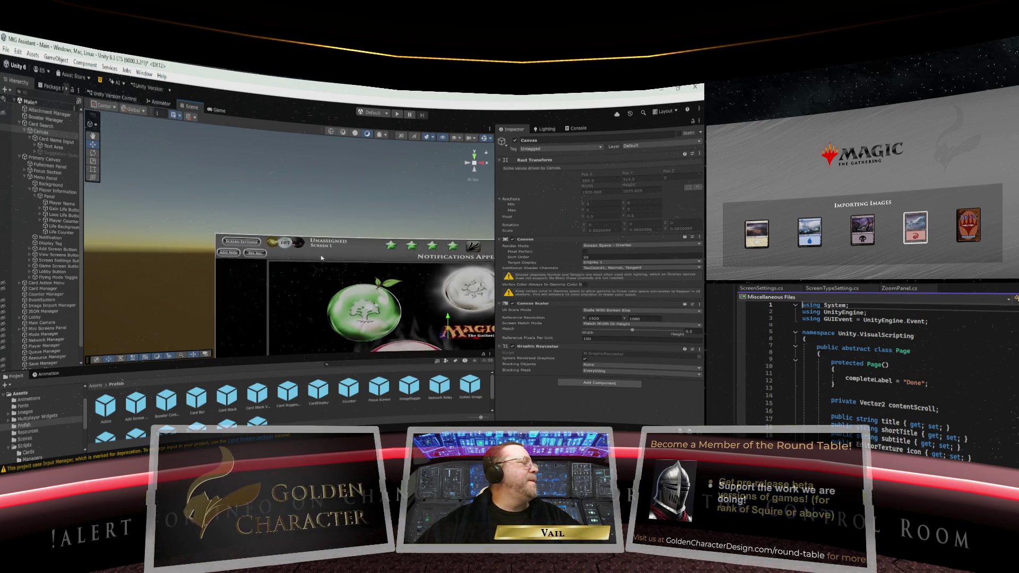
pyautogui.scroll(8, 321, 259)
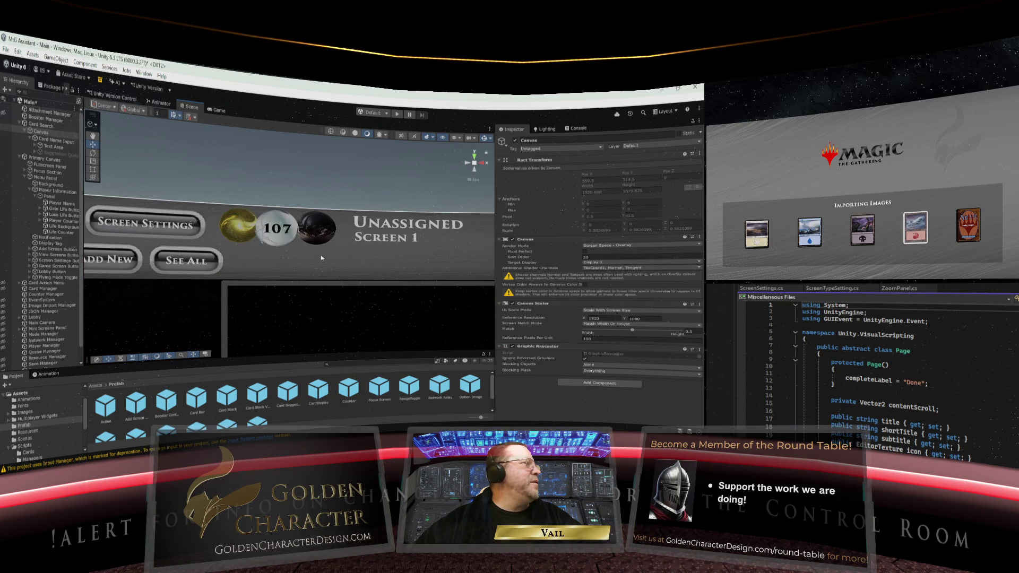
pyautogui.scroll(4, 321, 258)
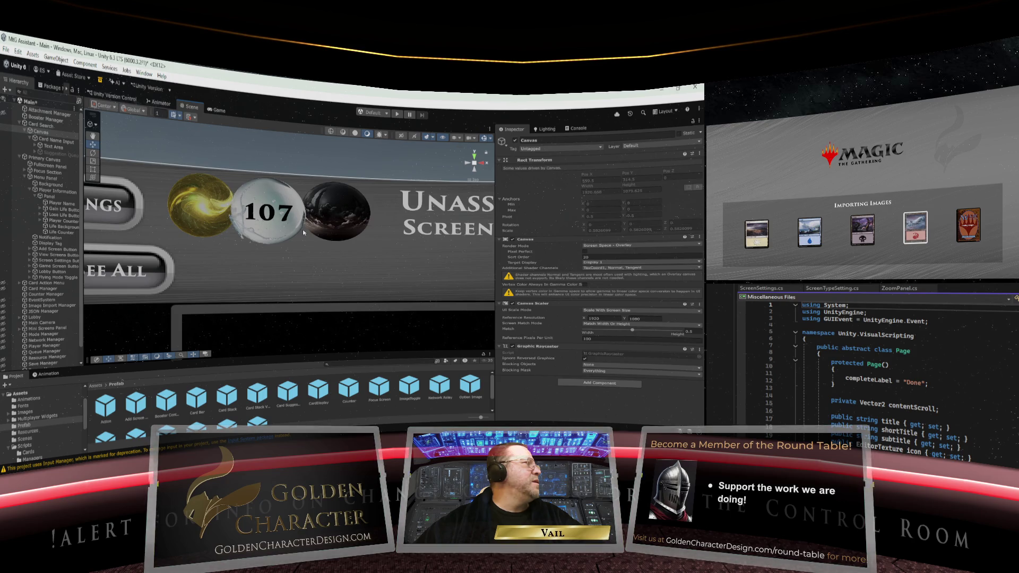
pyautogui.scroll(1, 303, 229)
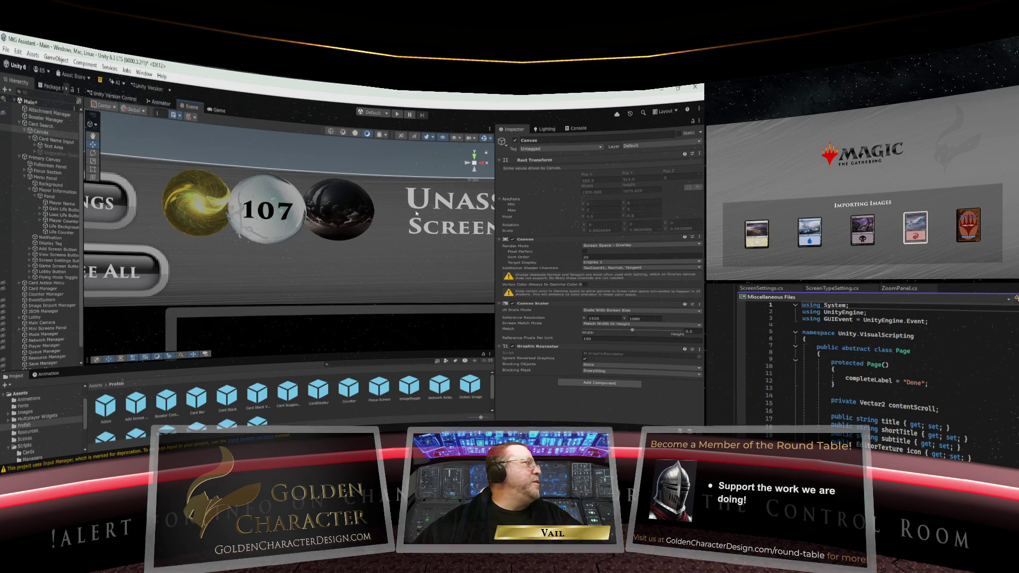
pyautogui.scroll(-6, 252, 189)
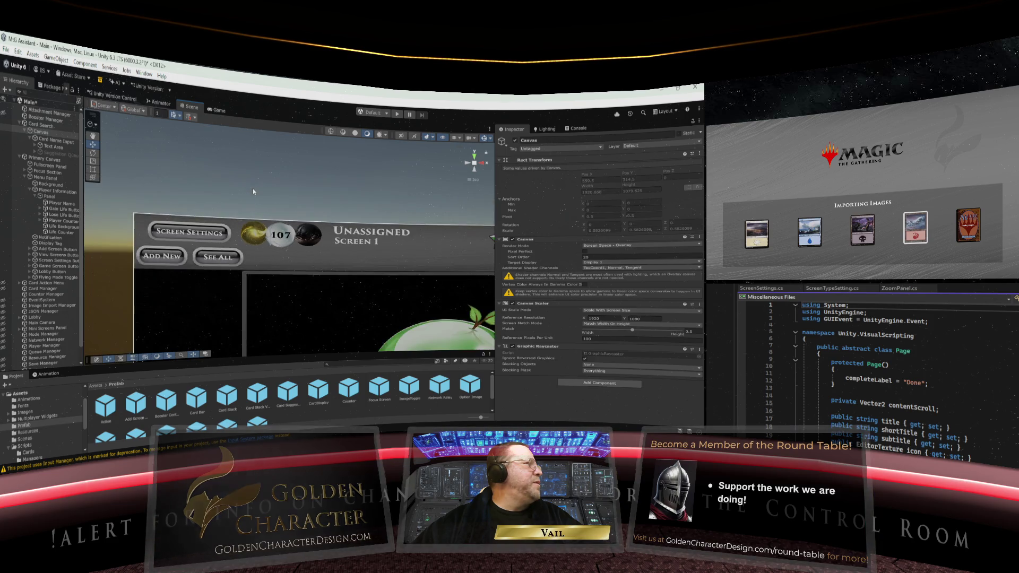
pyautogui.scroll(8, 253, 189)
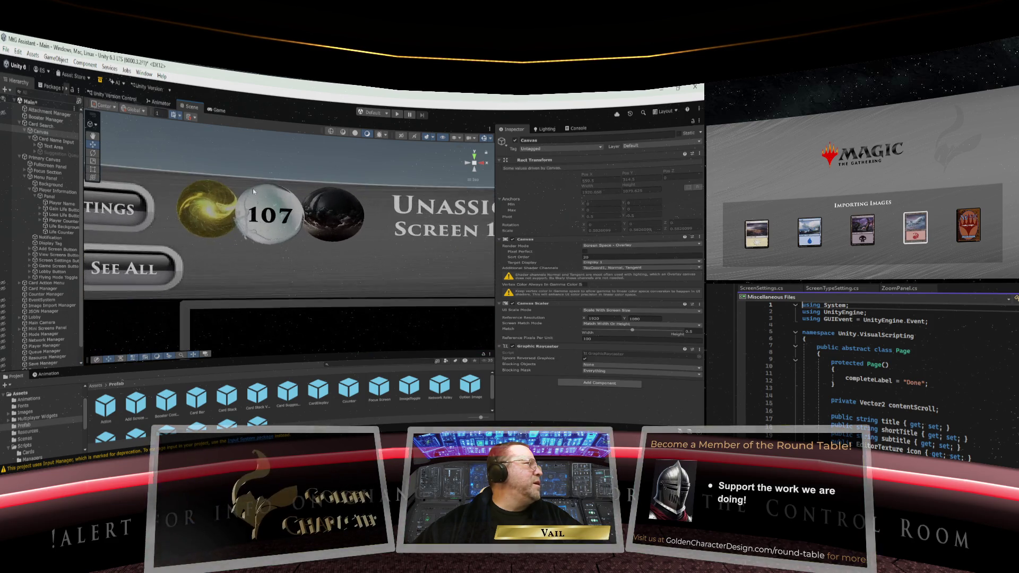
pyautogui.scroll(2, 253, 192)
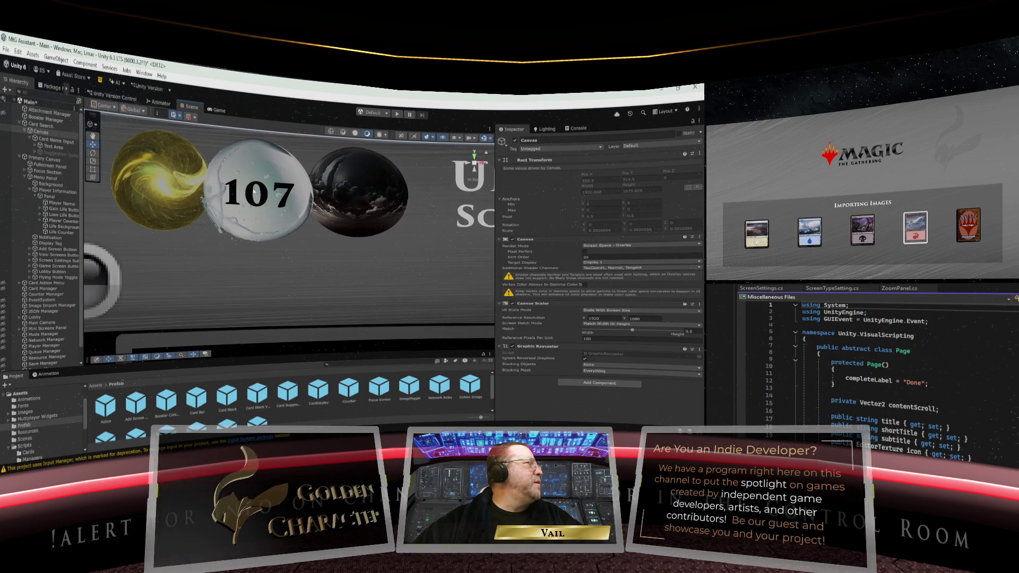
pyautogui.scroll(-1, 253, 191)
pyautogui.click(254, 194)
pyautogui.click(504, 269)
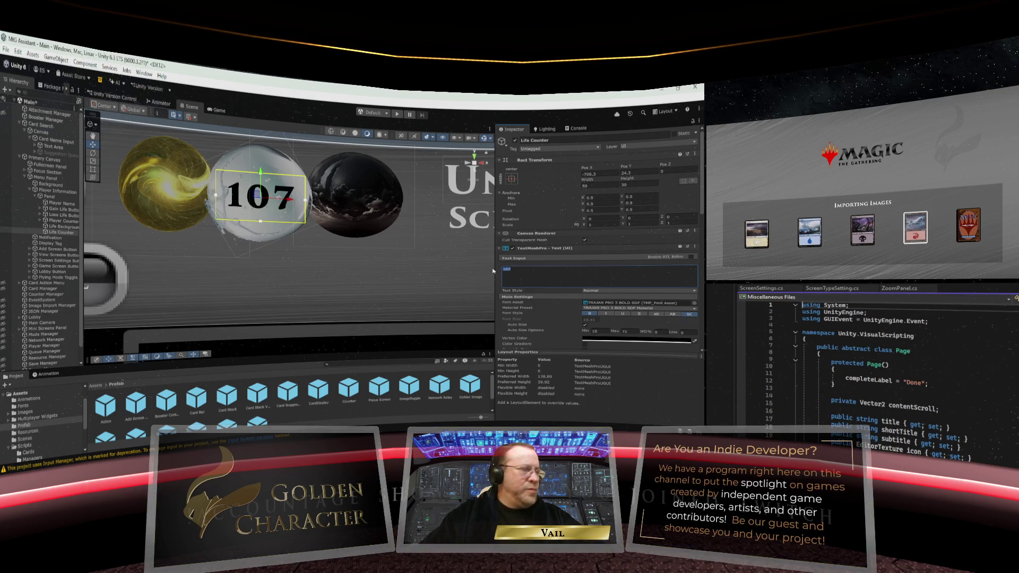
# Delete the 107 so the counter is blank, and frame the Canvas in the Scene view
pyautogui.press('BackSpace')
pyautogui.click(492, 270)
pyautogui.press('f')
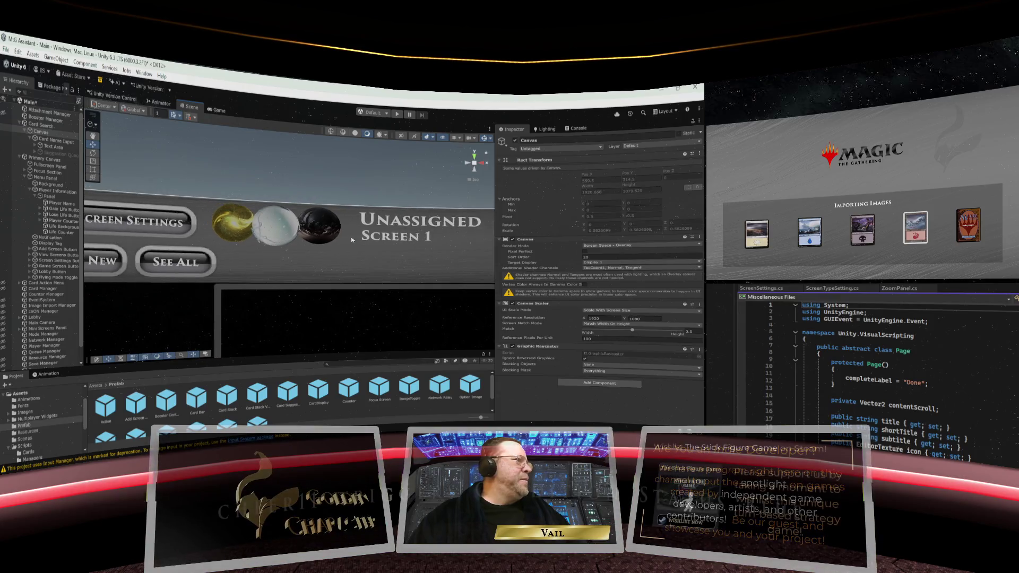
# Zoom in and out around the Canvas to inspect the blank white life orb
pyautogui.scroll(4, 352, 240)
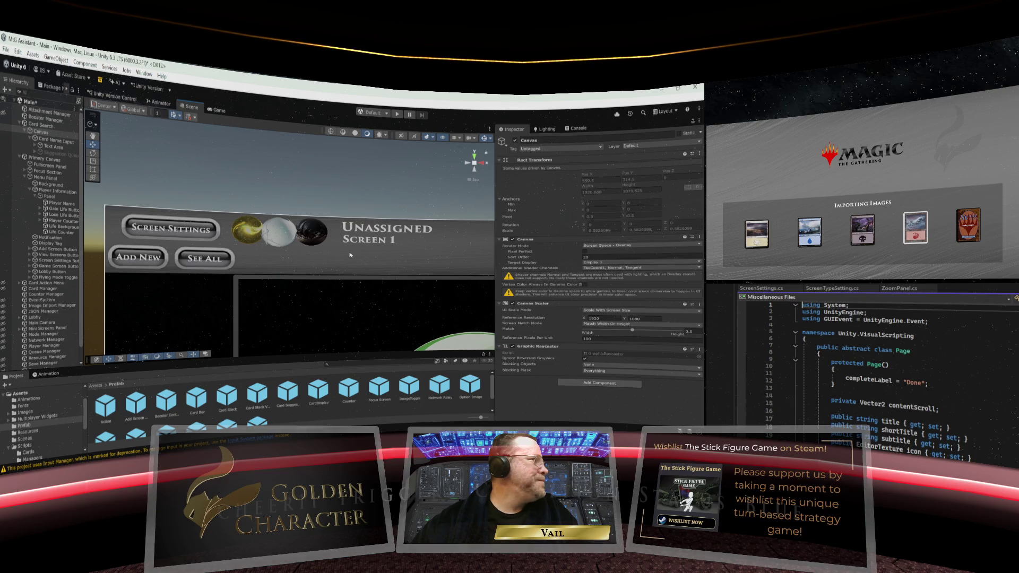
pyautogui.scroll(-5, 330, 262)
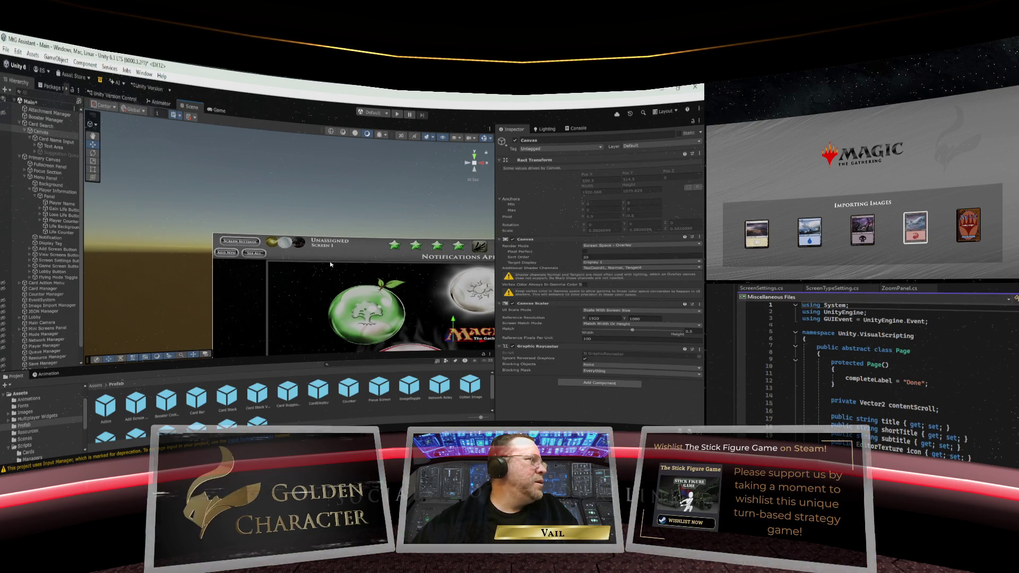
pyautogui.scroll(5, 329, 264)
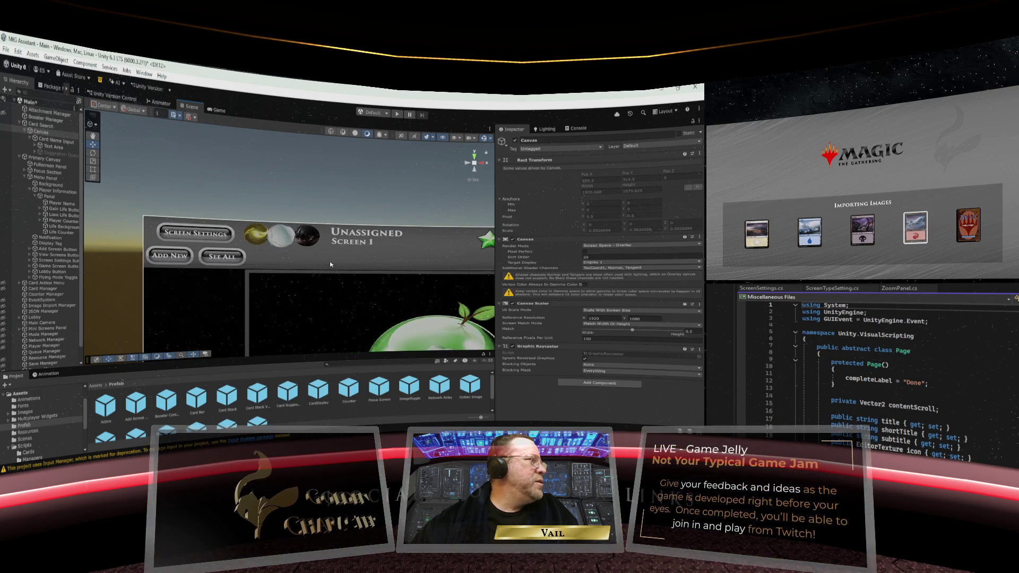
pyautogui.scroll(3, 329, 264)
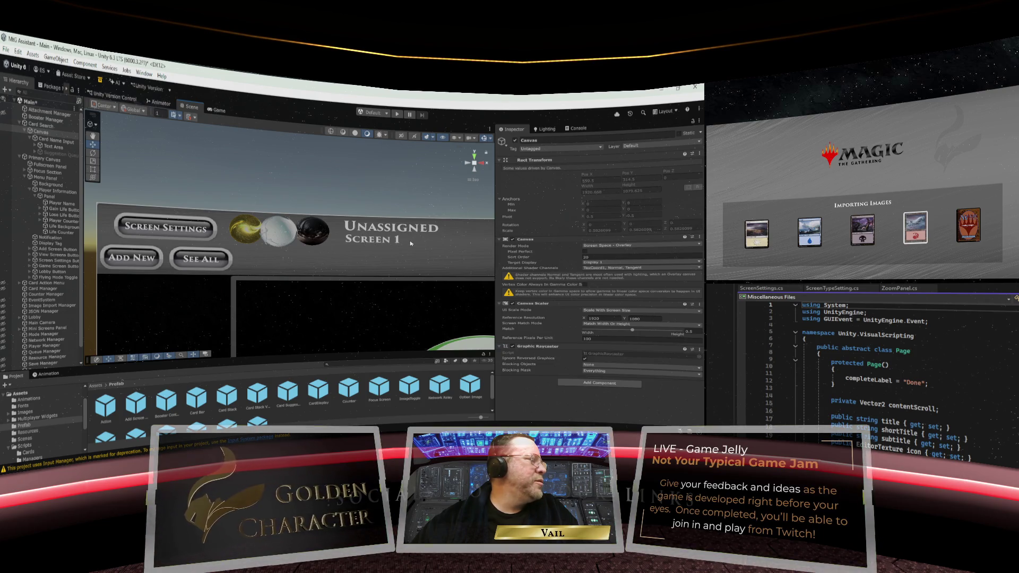
pyautogui.scroll(-1, 410, 244)
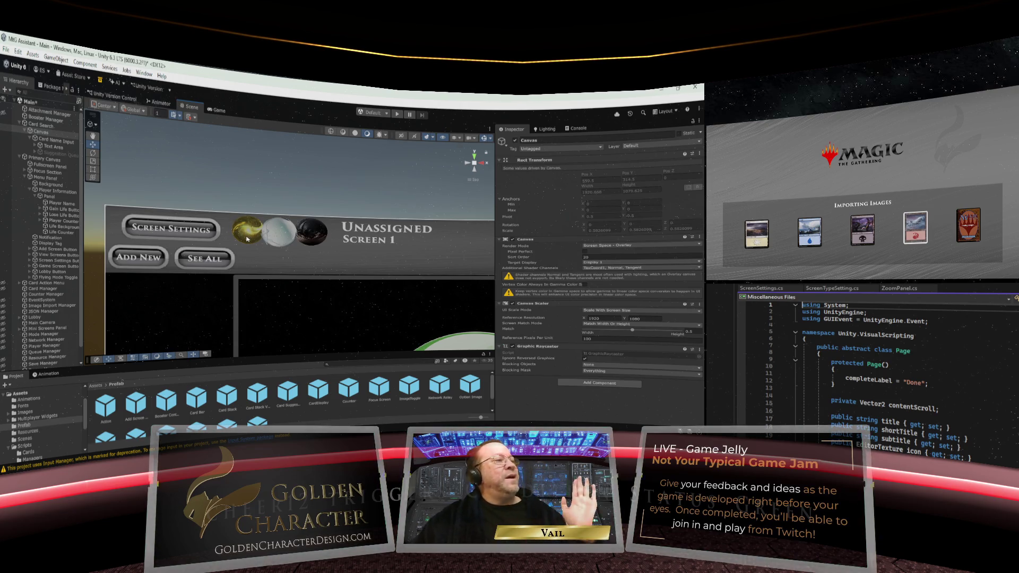
pyautogui.scroll(-2, 420, 246)
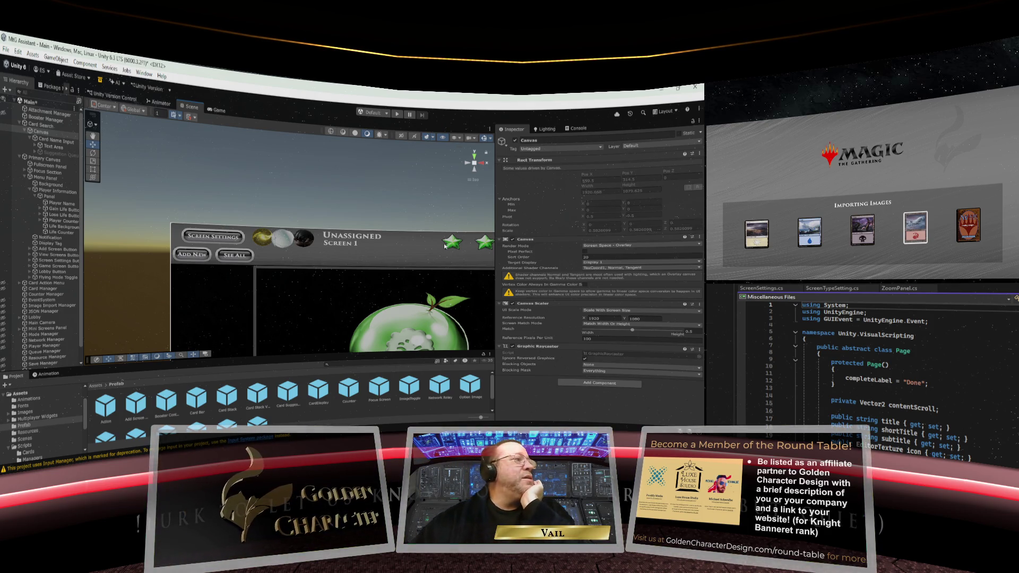
pyautogui.scroll(-3, 319, 255)
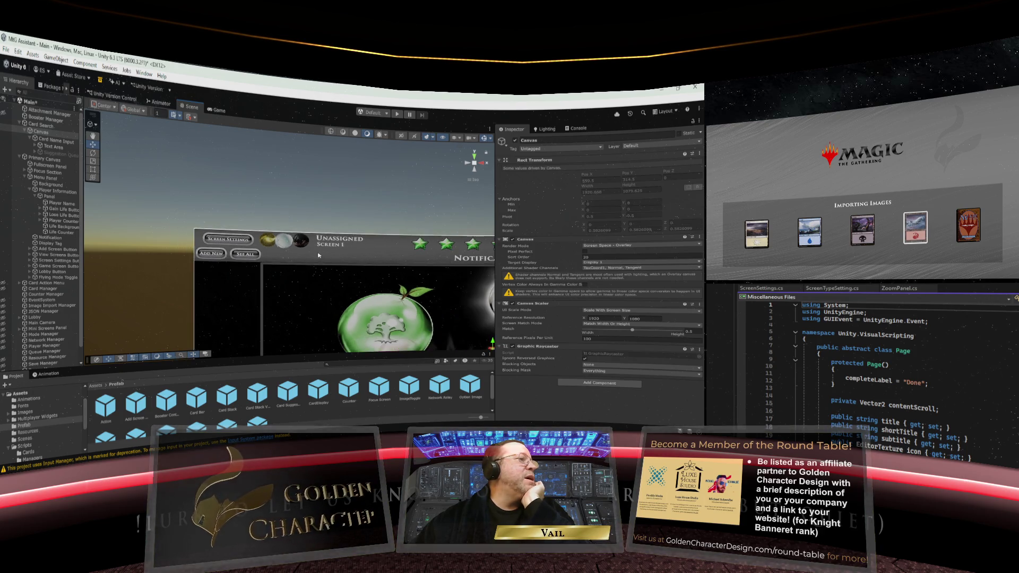
pyautogui.scroll(5, 338, 252)
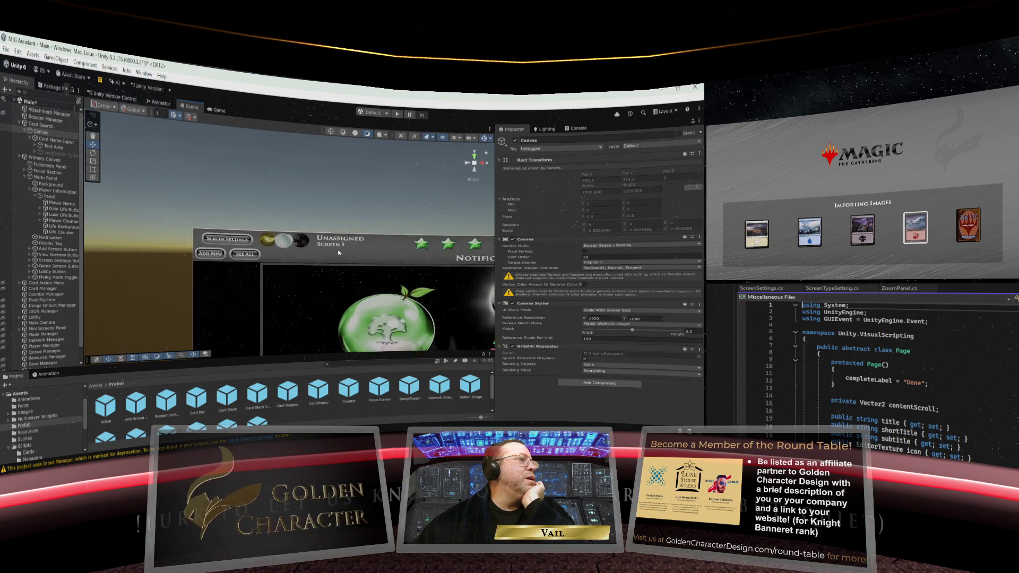
pyautogui.scroll(2, 337, 245)
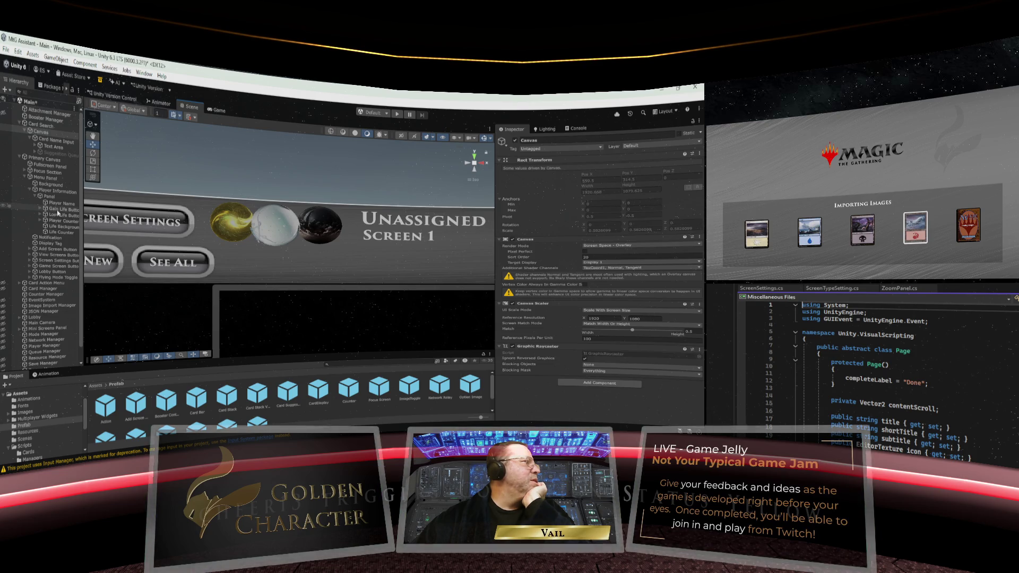
# Set the player Panel's Left offset to 88.4, then select its Player Name text
pyautogui.click(35, 197)
pyautogui.click(47, 197)
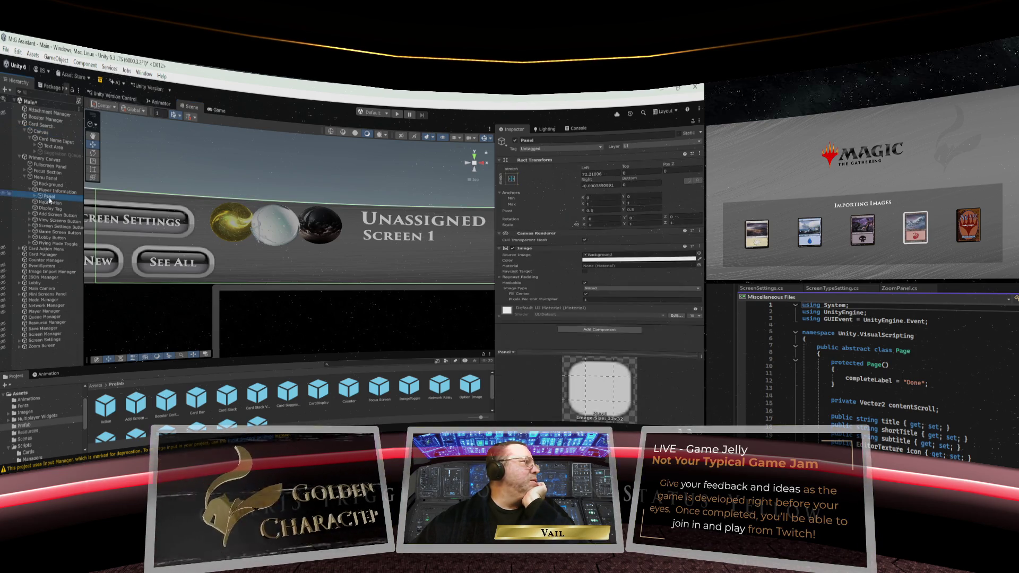
pyautogui.press('f')
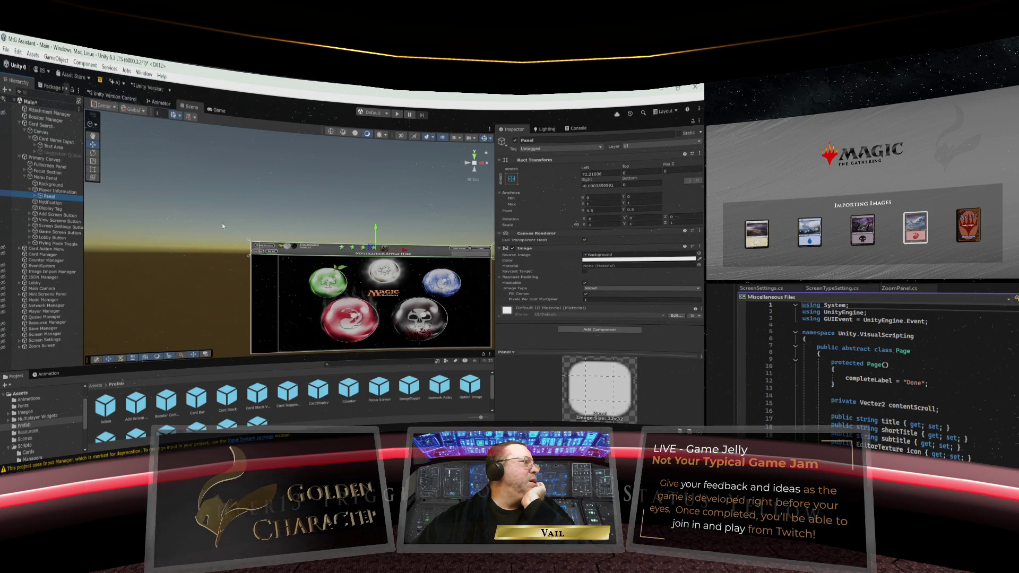
pyautogui.scroll(5, 221, 223)
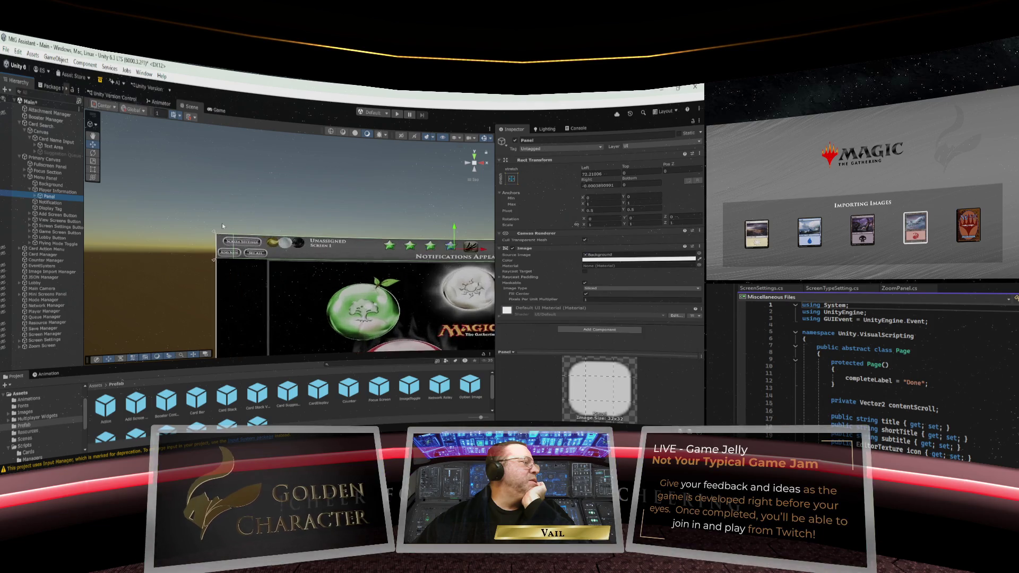
pyautogui.scroll(3, 286, 223)
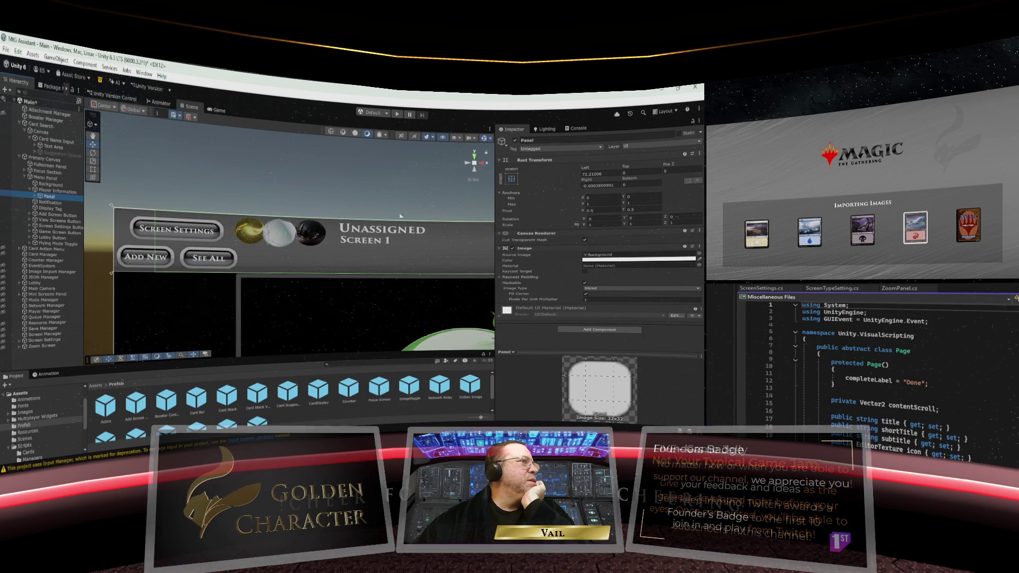
pyautogui.click(588, 169)
pyautogui.moveTo(588, 169)
pyautogui.mouseDown()
pyautogui.moveTo(540, 172)
pyautogui.moveTo(606, 167)
pyautogui.moveTo(594, 168)
pyautogui.mouseUp()
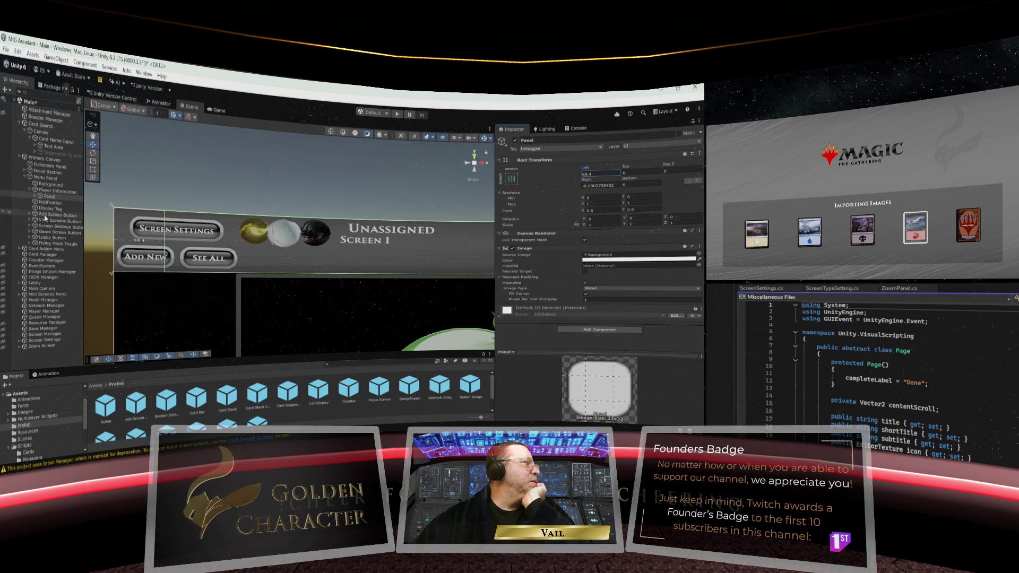
pyautogui.click(35, 197)
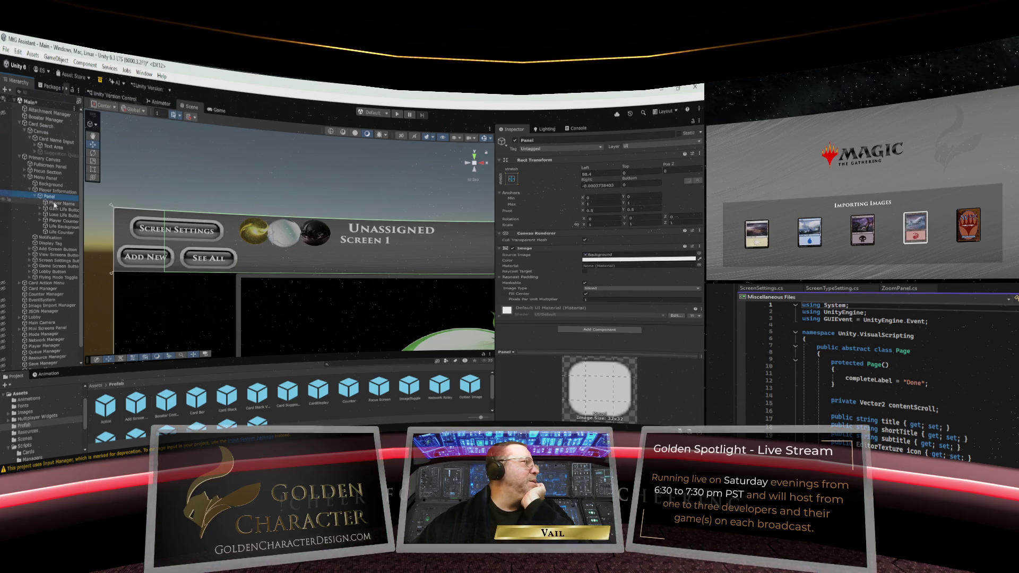
pyautogui.click(53, 204)
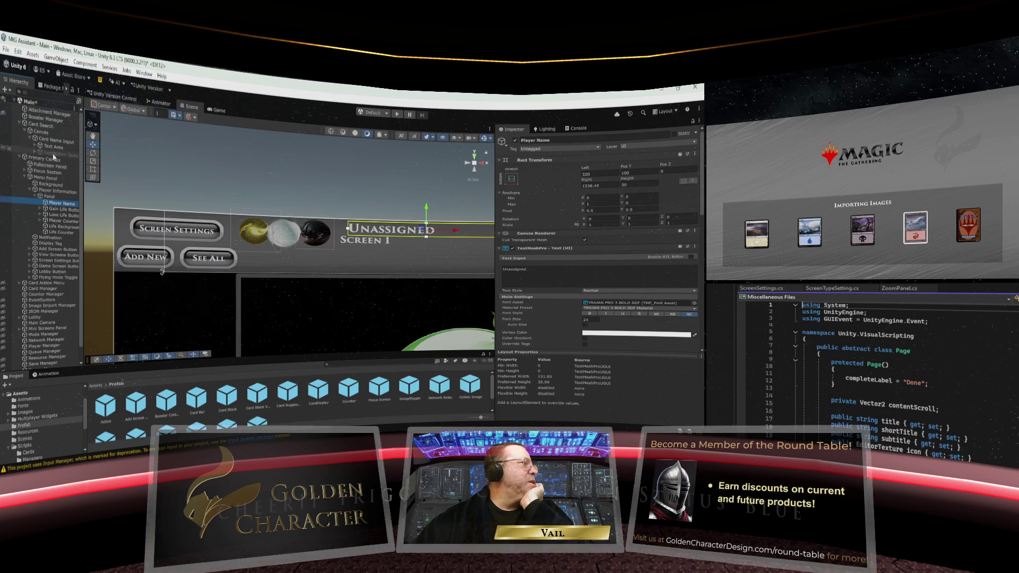
pyautogui.click(56, 196)
pyautogui.click(58, 192)
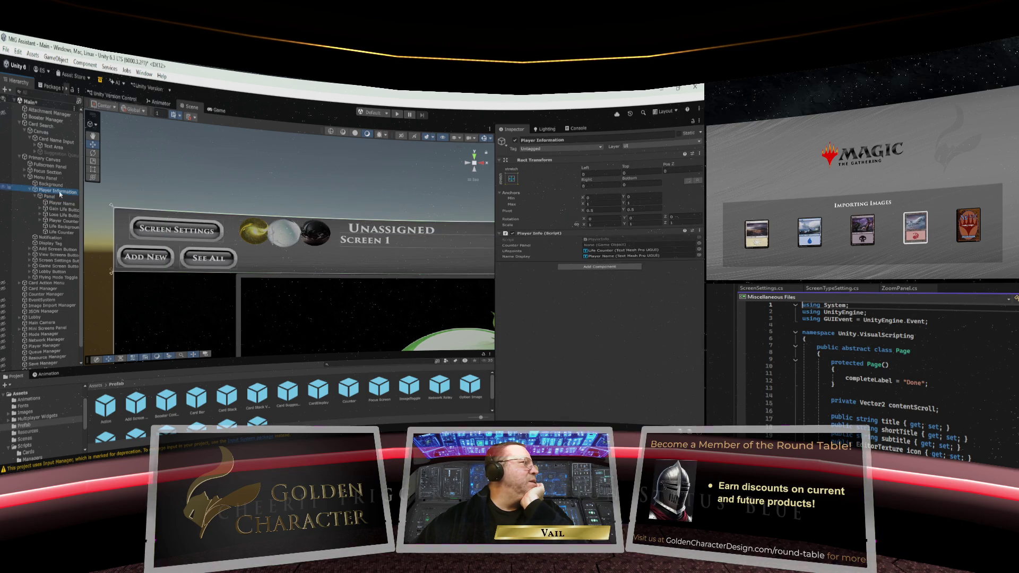
pyautogui.click(514, 141)
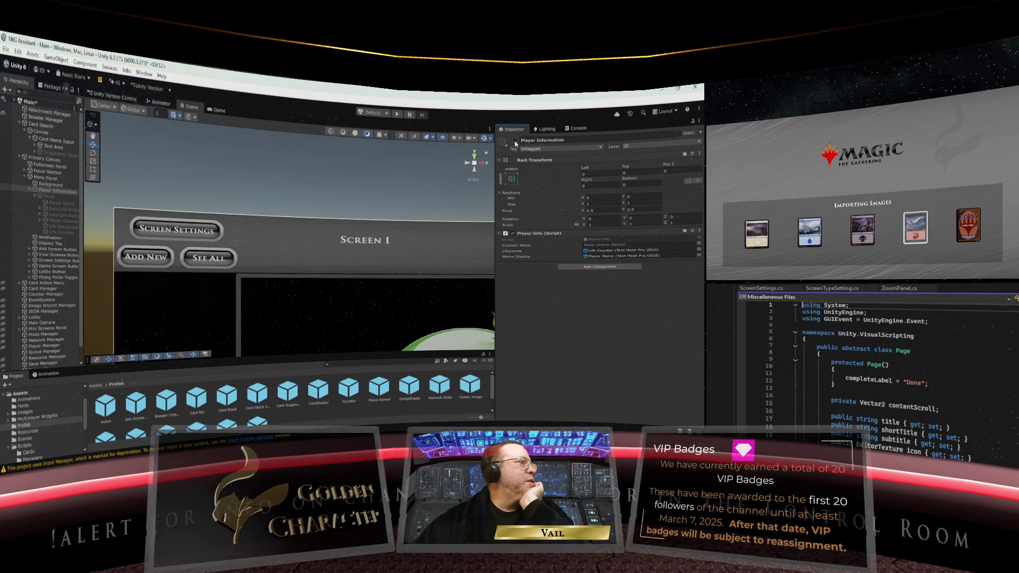
pyautogui.click(515, 140)
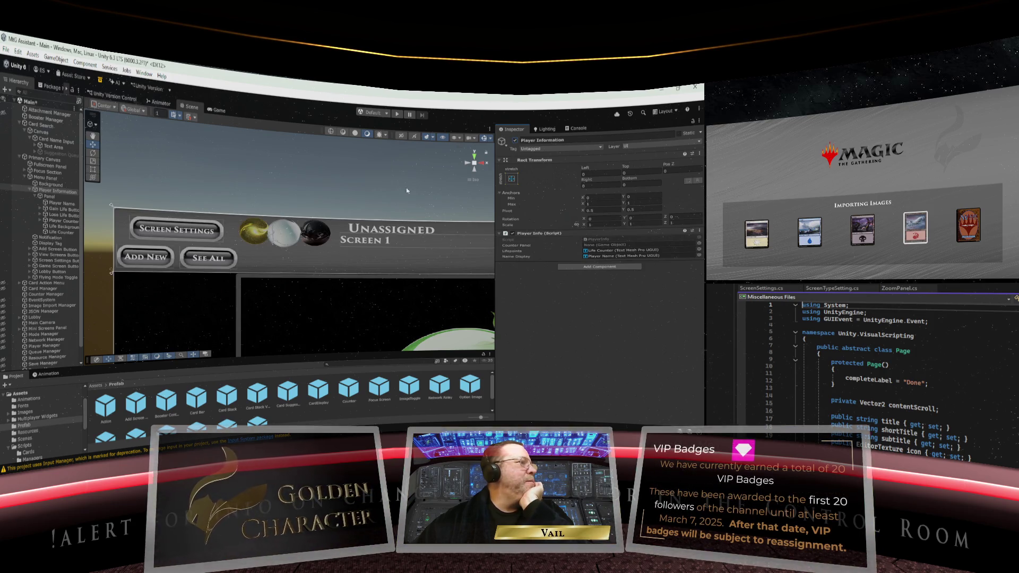
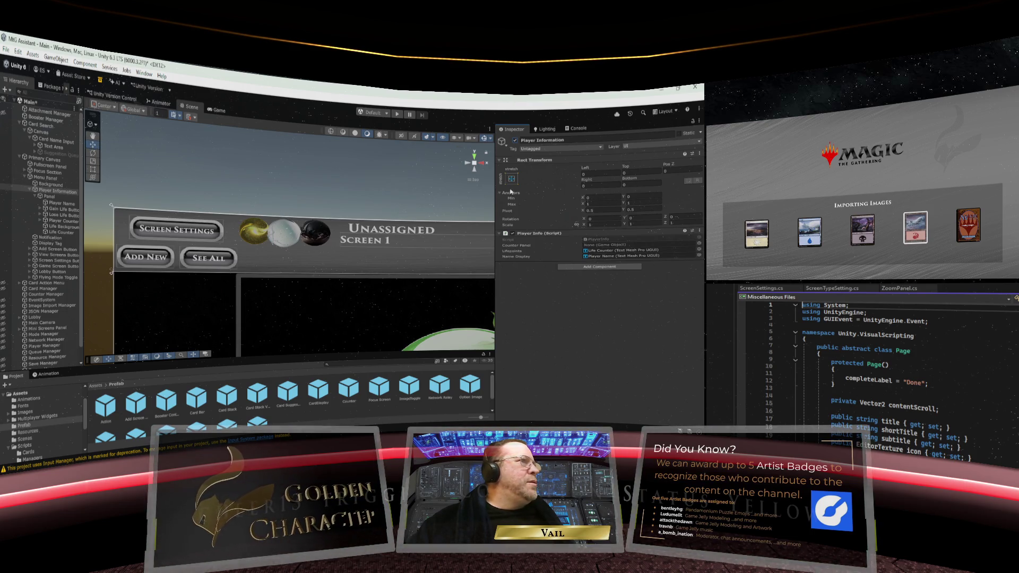
# Select the Player Information Panel and set its Right and Left offsets to 0
pyautogui.click(50, 197)
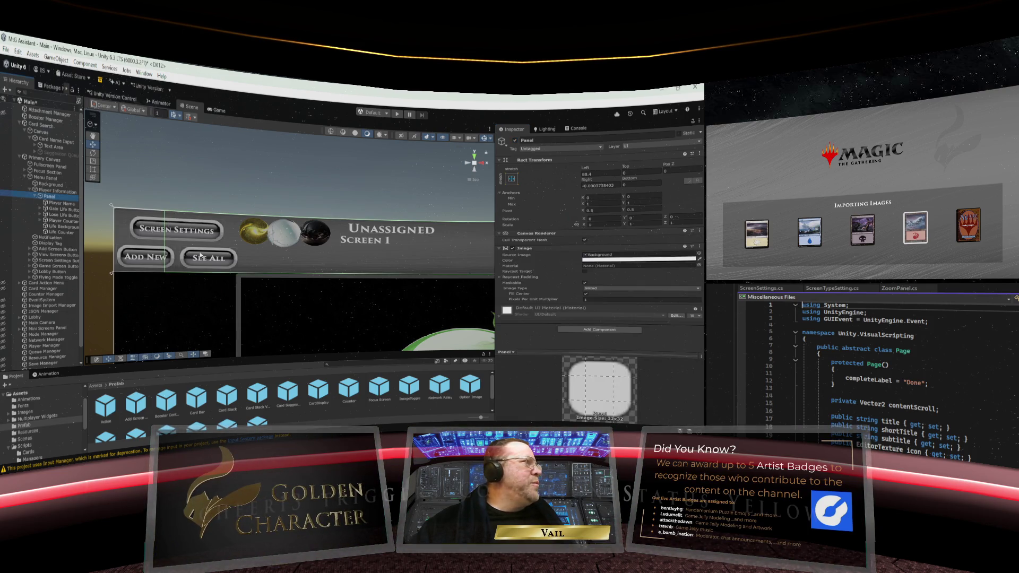
pyautogui.click(568, 185)
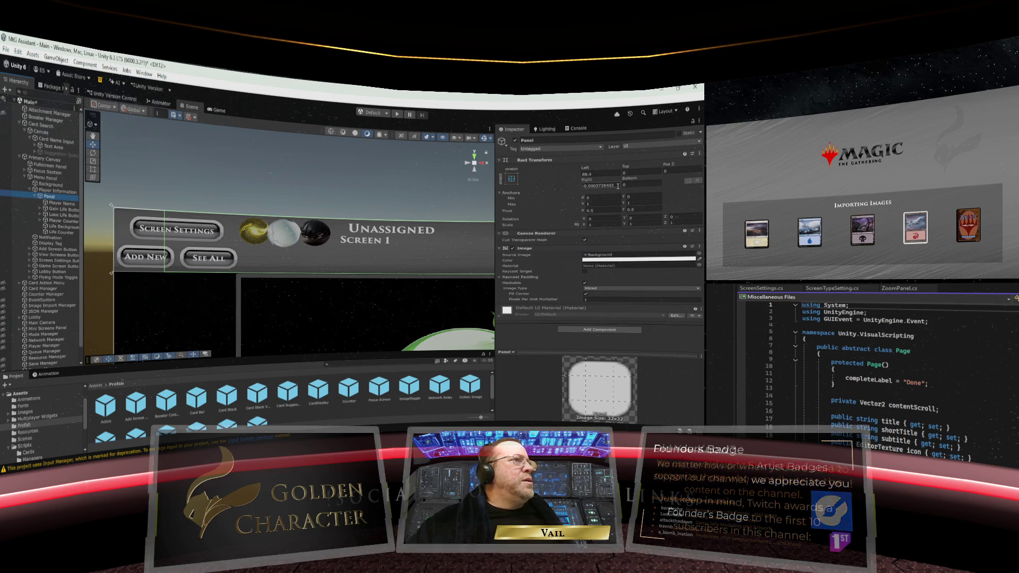
pyautogui.write('0')
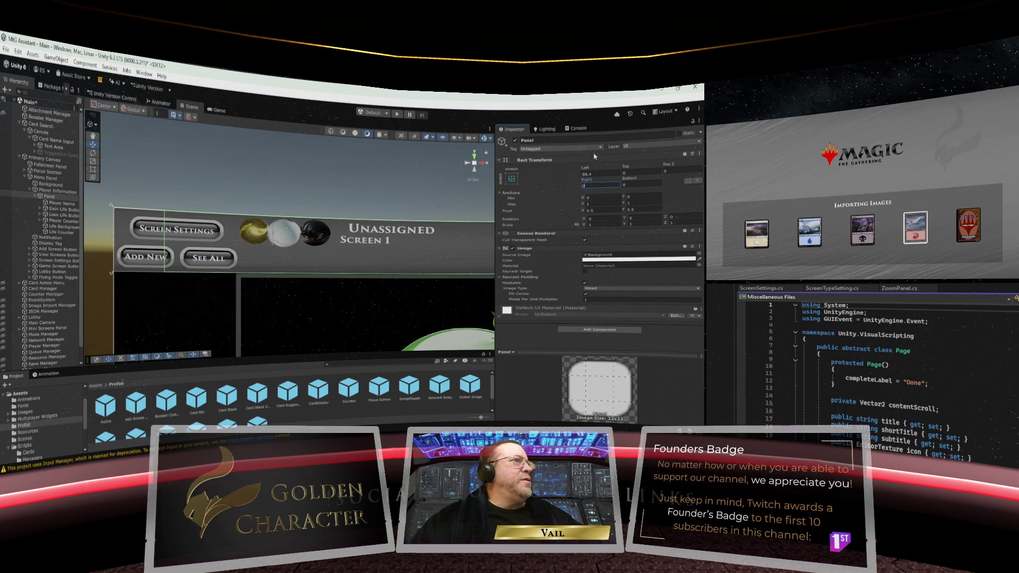
pyautogui.click(595, 173)
pyautogui.write('0')
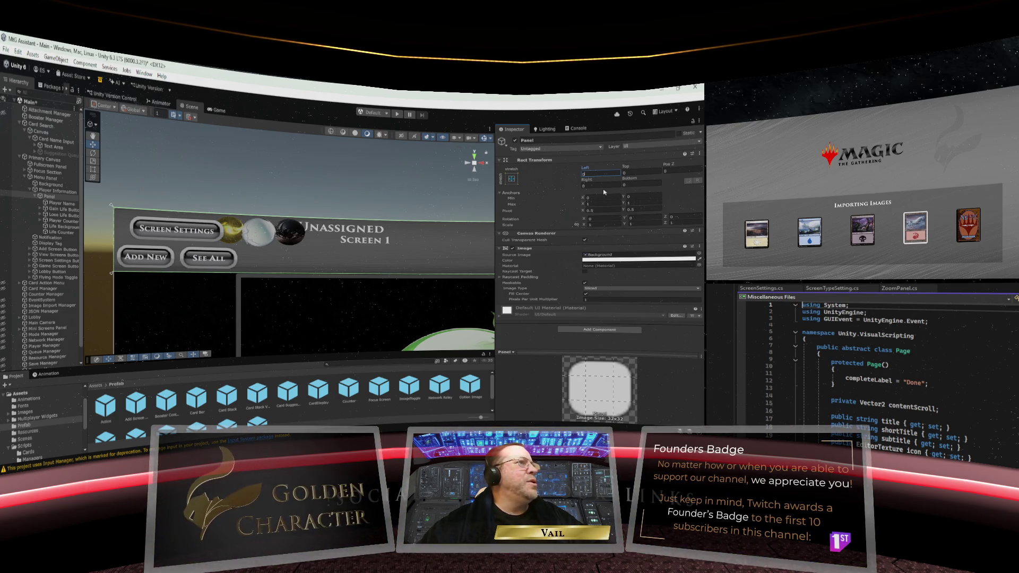
# Drag the panel's Left offset to about 214 to inset its left edge
pyautogui.moveTo(585, 169)
pyautogui.mouseDown()
pyautogui.moveTo(678, 165)
pyautogui.moveTo(133, 157)
pyautogui.moveTo(210, 156)
pyautogui.moveTo(198, 158)
pyautogui.mouseUp()
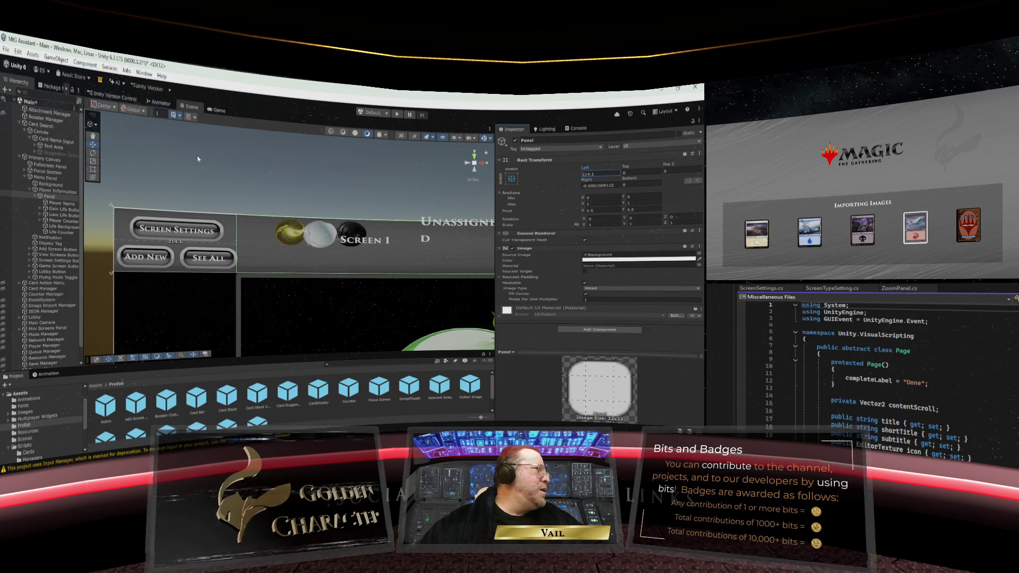
pyautogui.scroll(-5, 189, 187)
pyautogui.scroll(-3, 192, 187)
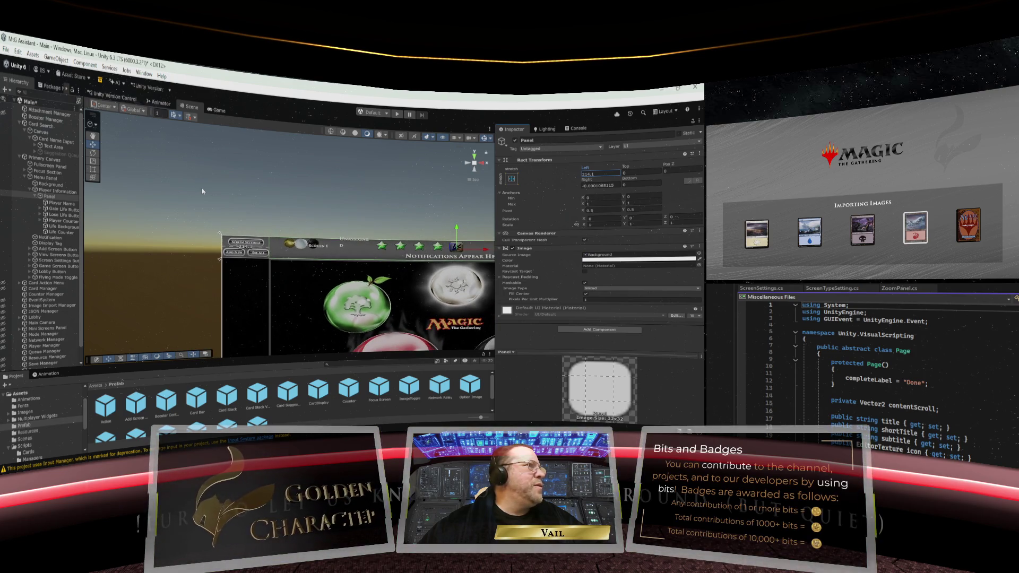
pyautogui.press('Tab')
# Inset the panel to about 892.6 on the Right and 47.6 on the Bottom
pyautogui.write('33.9')
pyautogui.press('Return')
pyautogui.write('366.73')
pyautogui.press('Return')
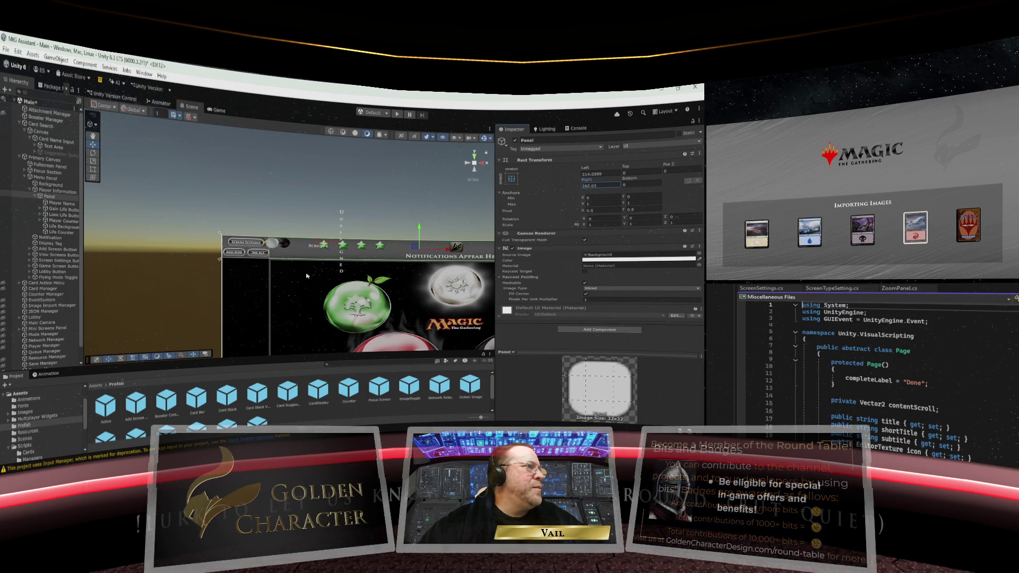
pyautogui.moveTo(177, 282)
pyautogui.mouseDown()
pyautogui.moveTo(148, 337)
pyautogui.moveTo(348, 335)
pyautogui.mouseUp()
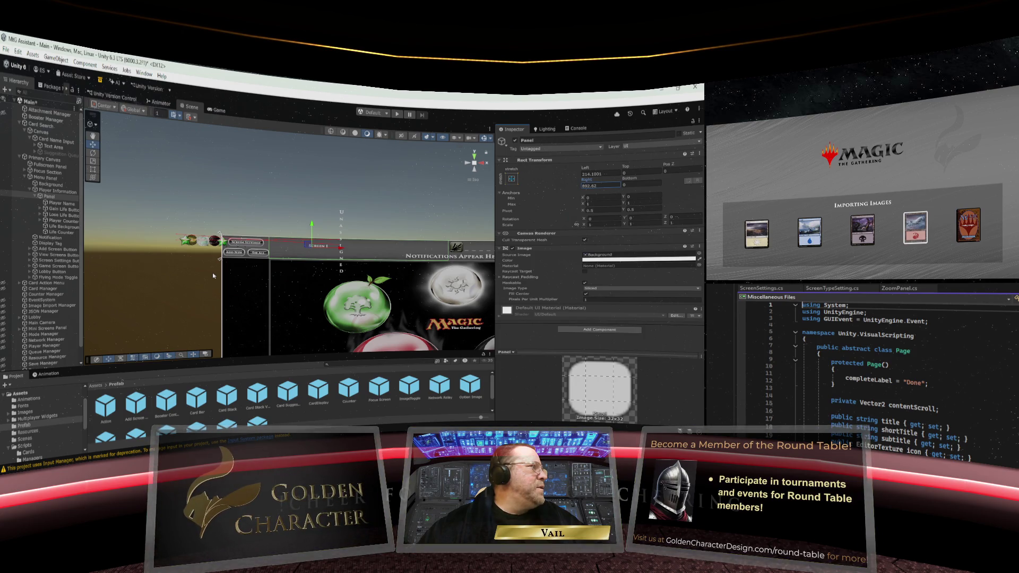
pyautogui.moveTo(635, 178)
pyautogui.mouseDown()
pyautogui.moveTo(665, 176)
pyautogui.moveTo(53, 165)
pyautogui.moveTo(695, 165)
pyautogui.moveTo(159, 159)
pyautogui.moveTo(259, 157)
pyautogui.moveTo(524, 192)
pyautogui.mouseUp()
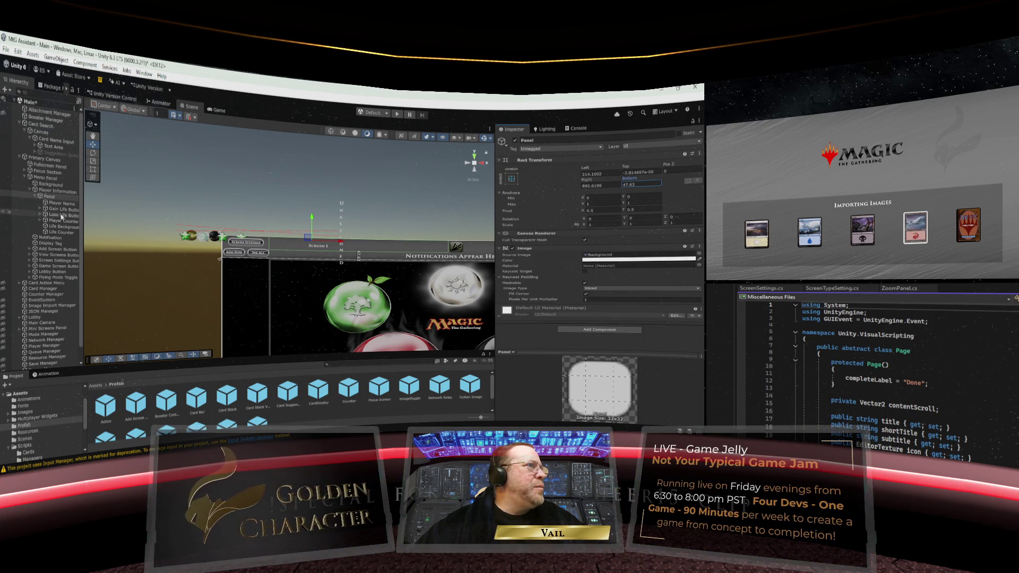
# Set the panel's Left offset to 215 and Right offset to 890
pyautogui.click(611, 174)
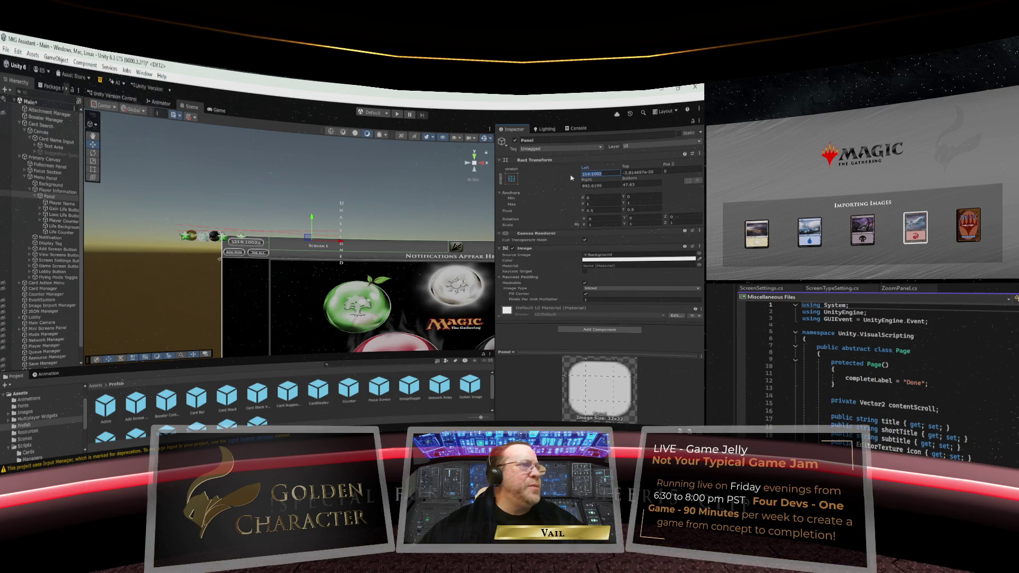
pyautogui.write('1')
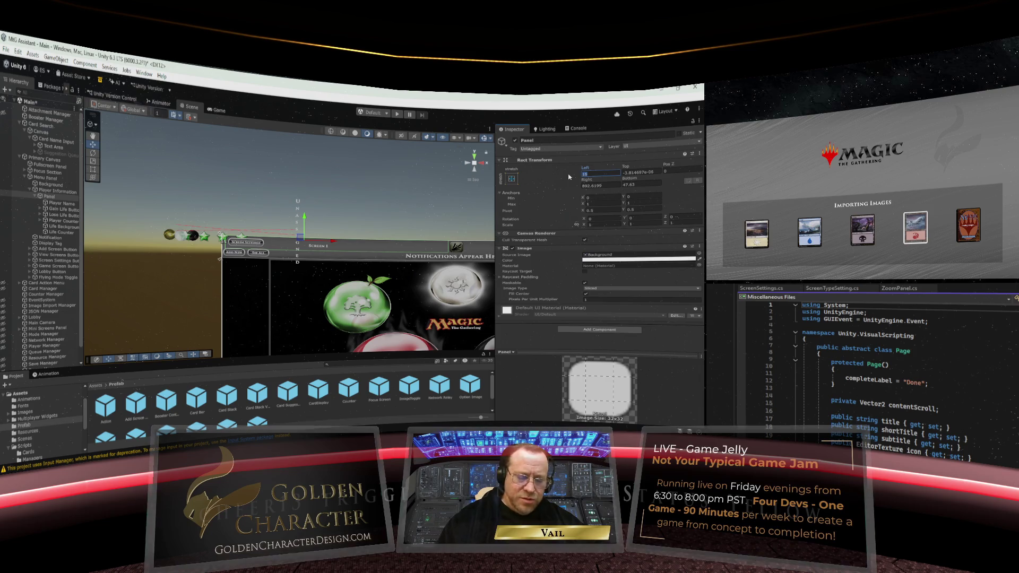
pyautogui.write('5215')
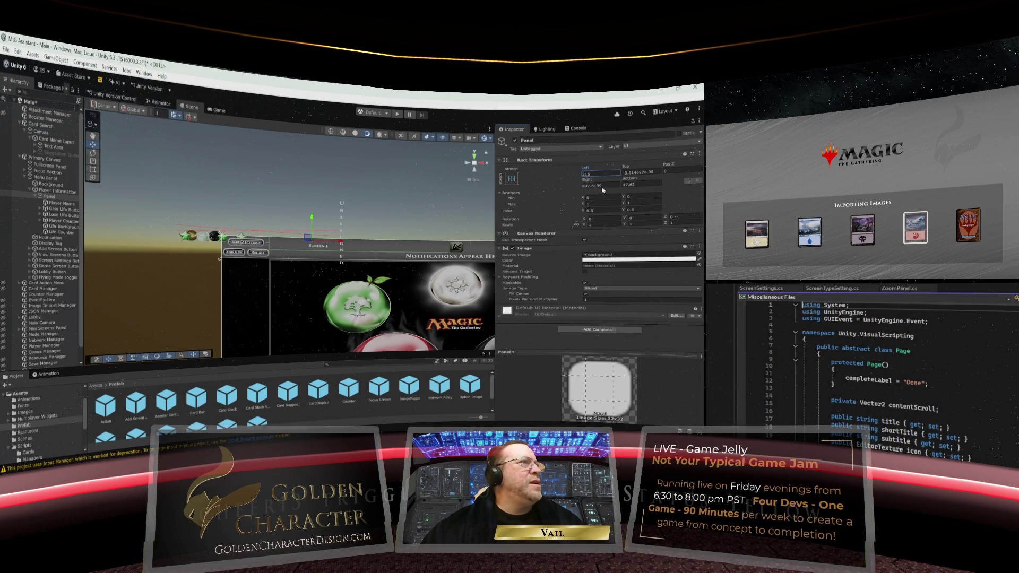
pyautogui.click(609, 184)
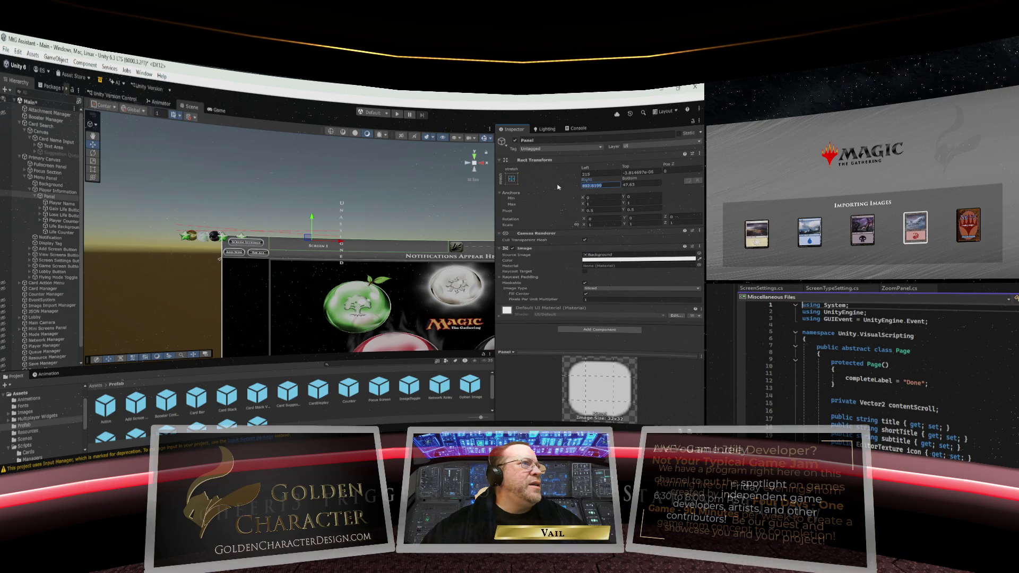
pyautogui.write('895')
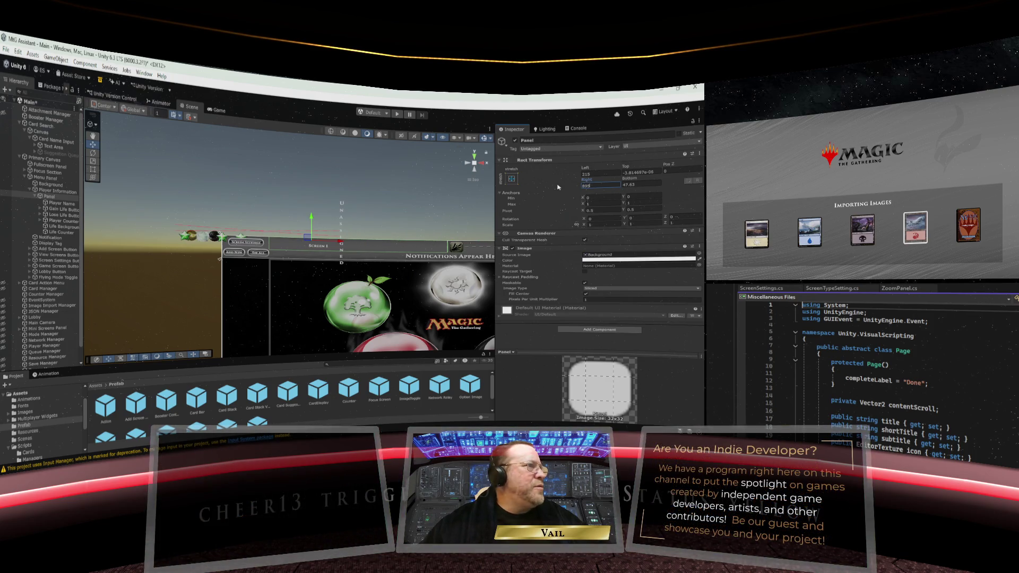
pyautogui.press('Return')
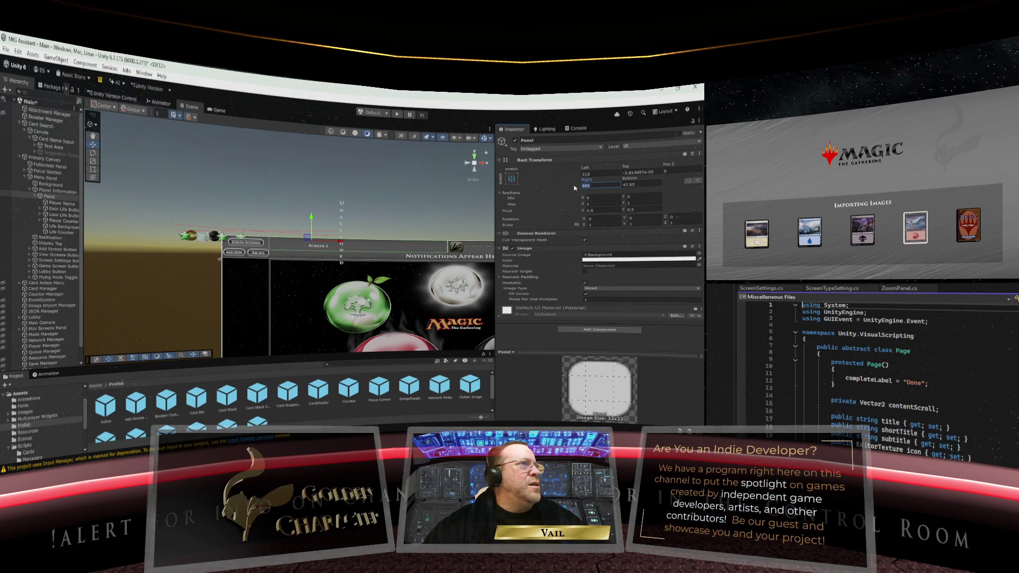
pyautogui.write('890')
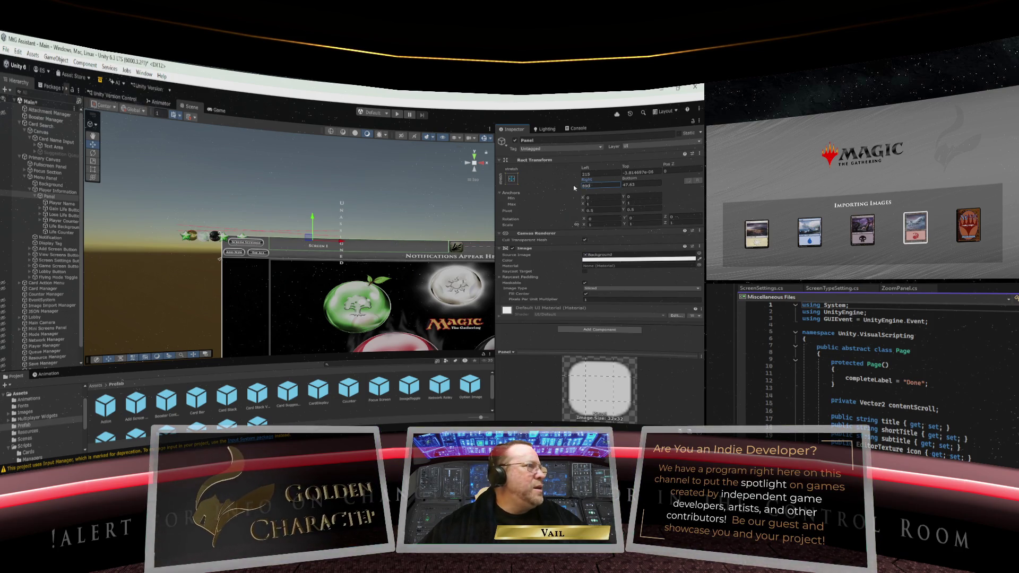
# Set the panel's Top offset to 0 and Bottom to 50, then select Player Name
pyautogui.click(658, 171)
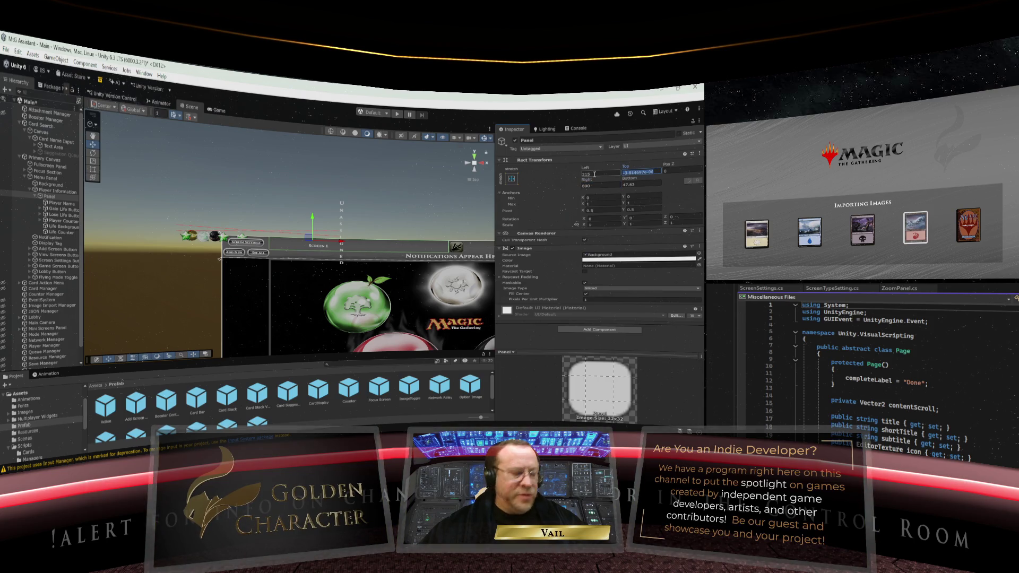
pyautogui.write('0')
pyautogui.click(642, 185)
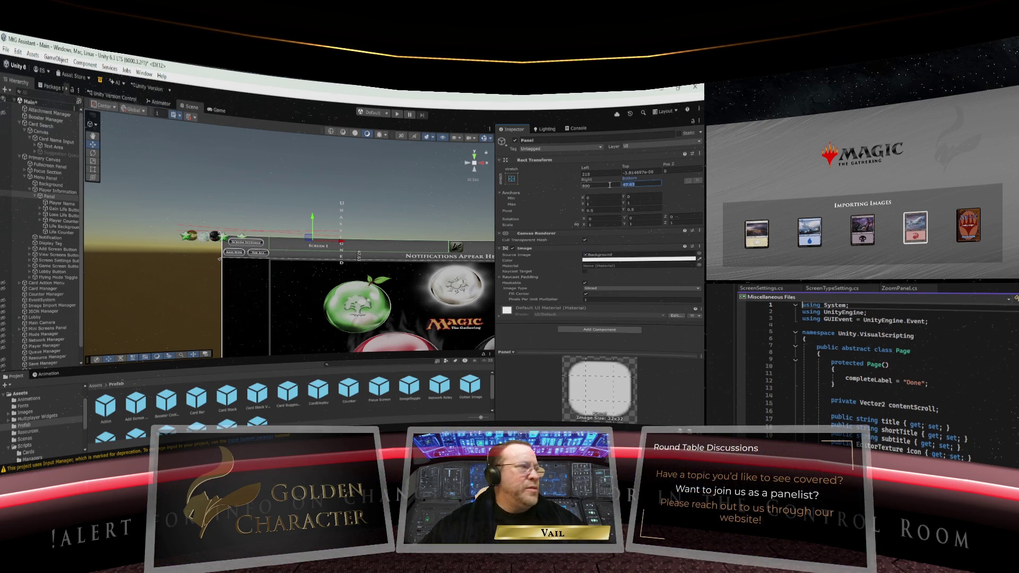
pyautogui.write('50')
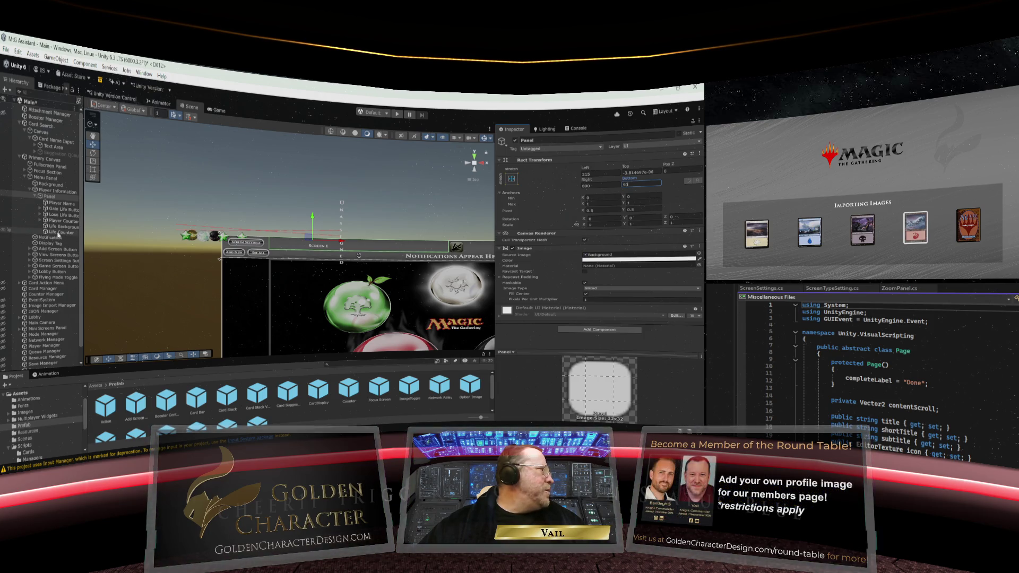
pyautogui.click(60, 204)
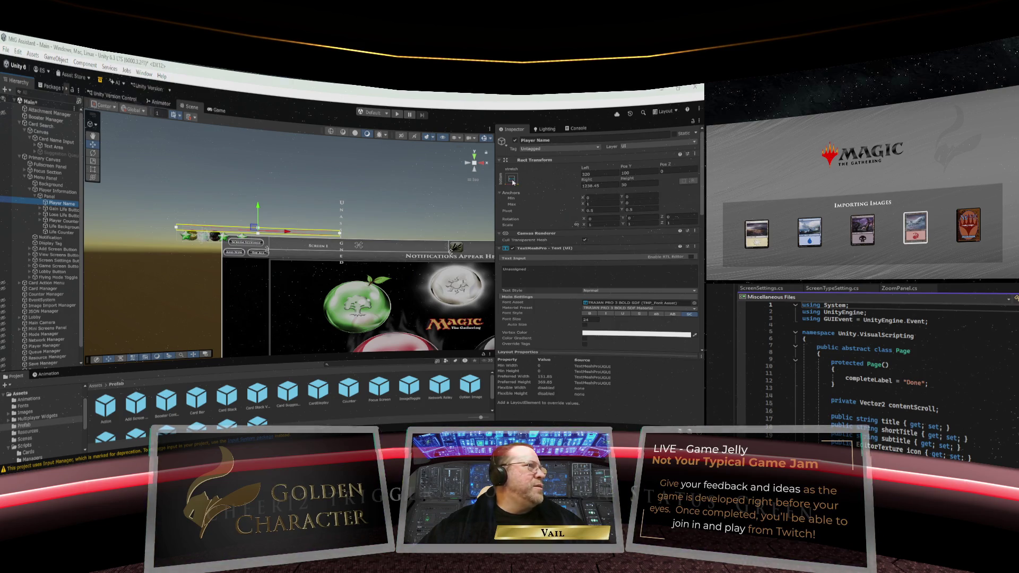
# Anchor Player Name top-left with pivot and position, and set its Pos X to 0
pyautogui.click(512, 180)
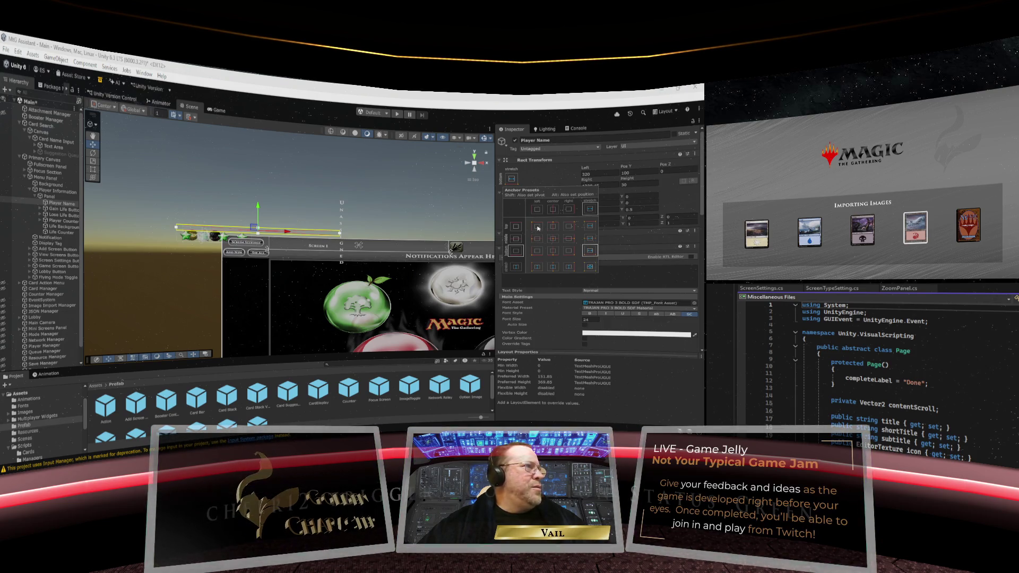
pyautogui.press('alt')
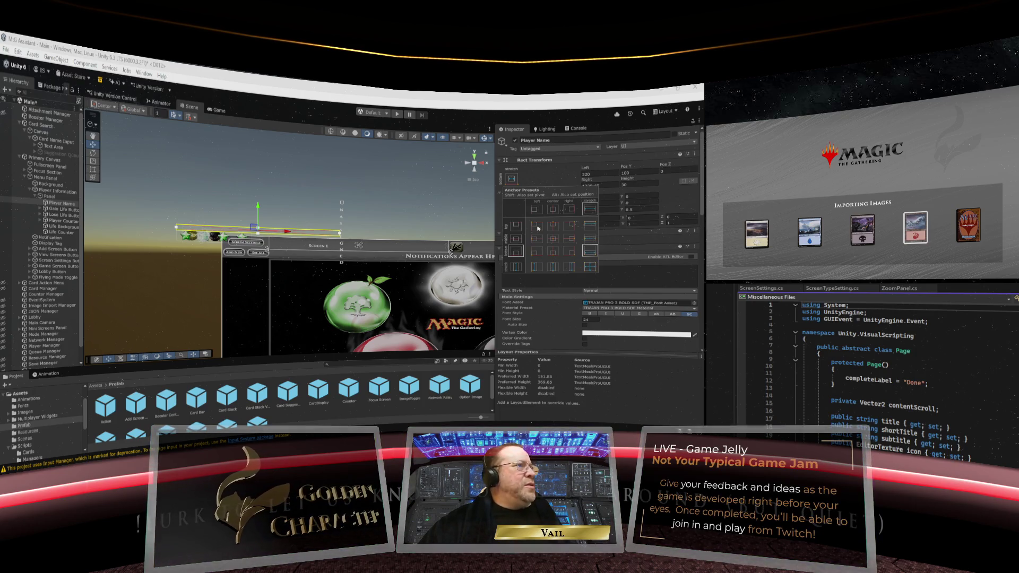
pyautogui.keyDown('alt'); pyautogui.click(537, 227); pyautogui.keyUp('alt')
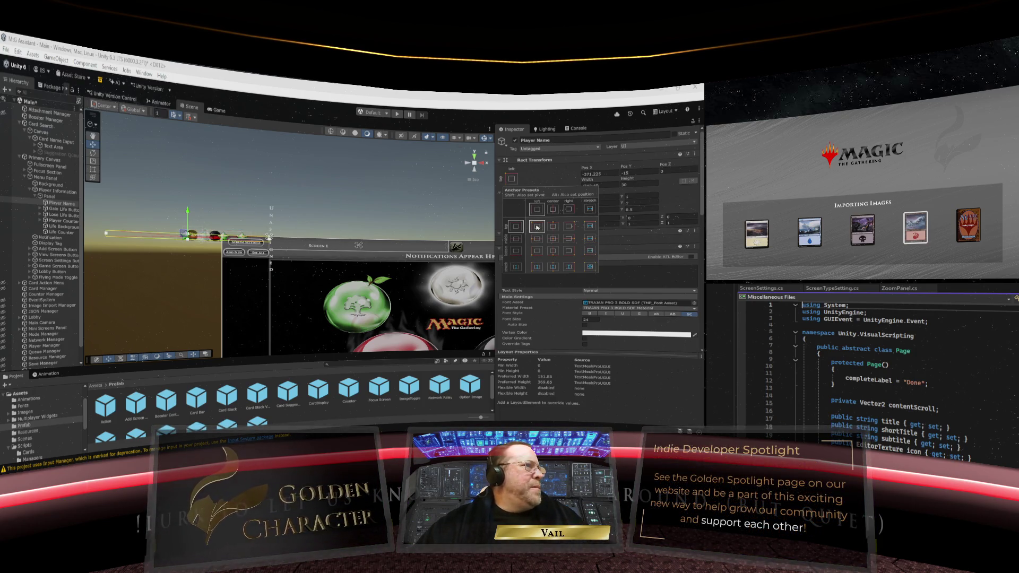
pyautogui.click(601, 173)
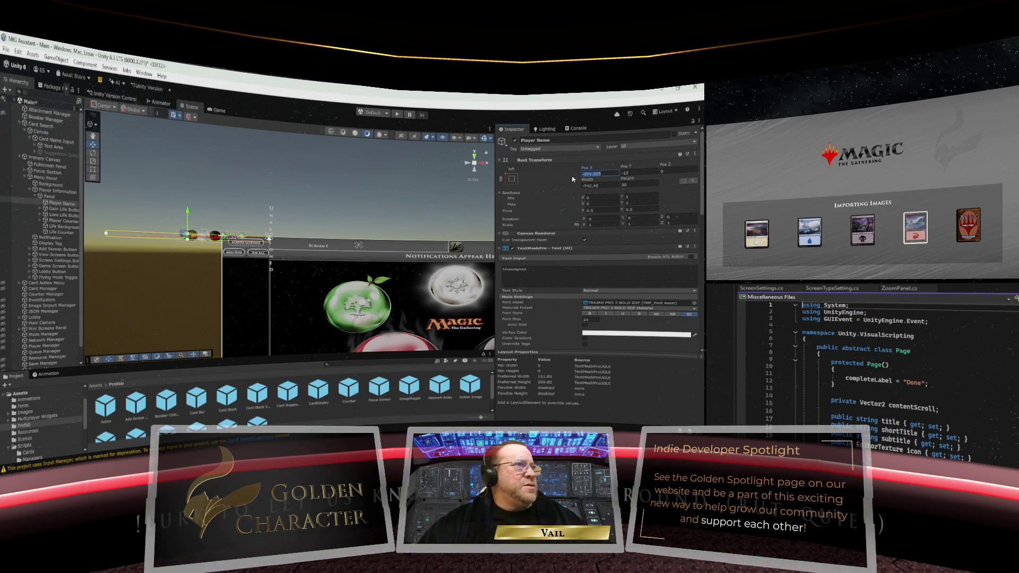
pyautogui.write('0')
pyautogui.press('Tab')
# Give Player Name Pos Y -15 and width 300, and shift its Pos X right
pyautogui.write('0')
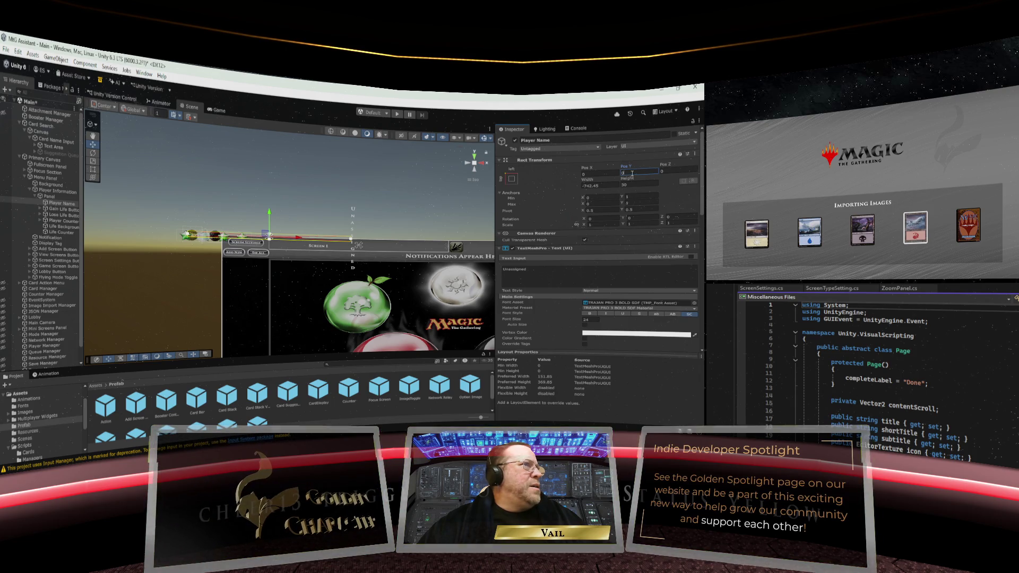
pyautogui.write('15')
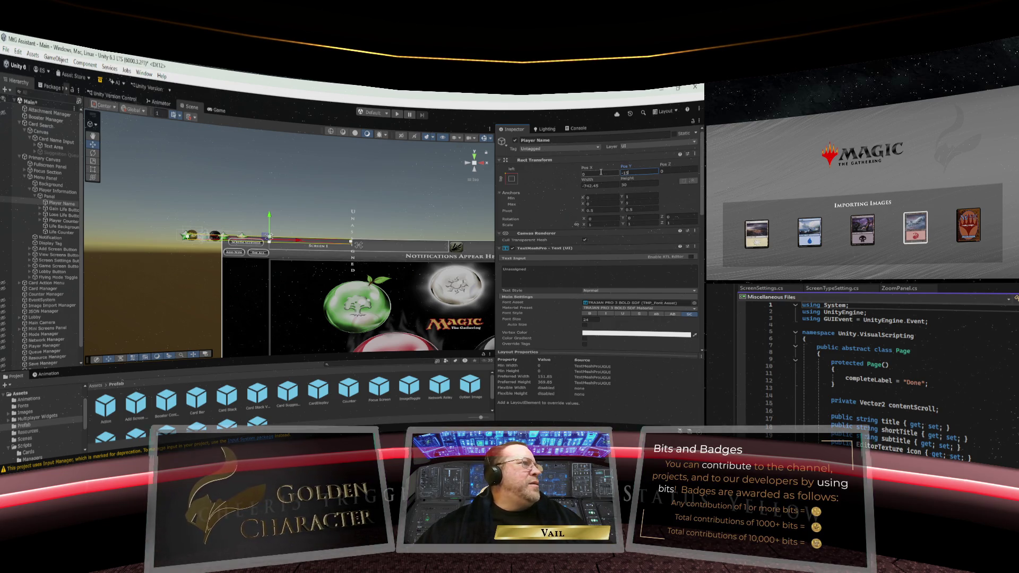
pyautogui.click(591, 186)
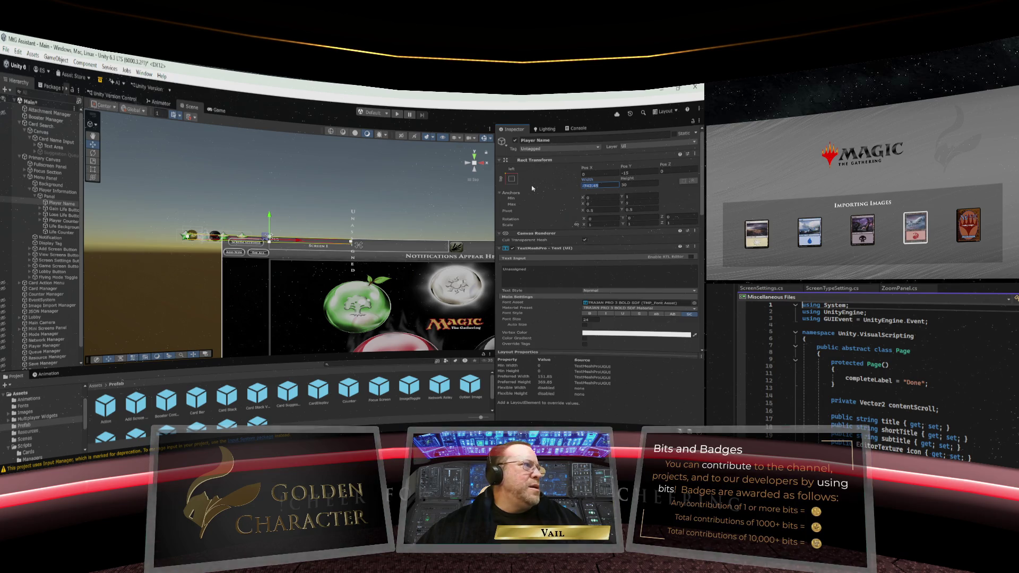
pyautogui.write('300')
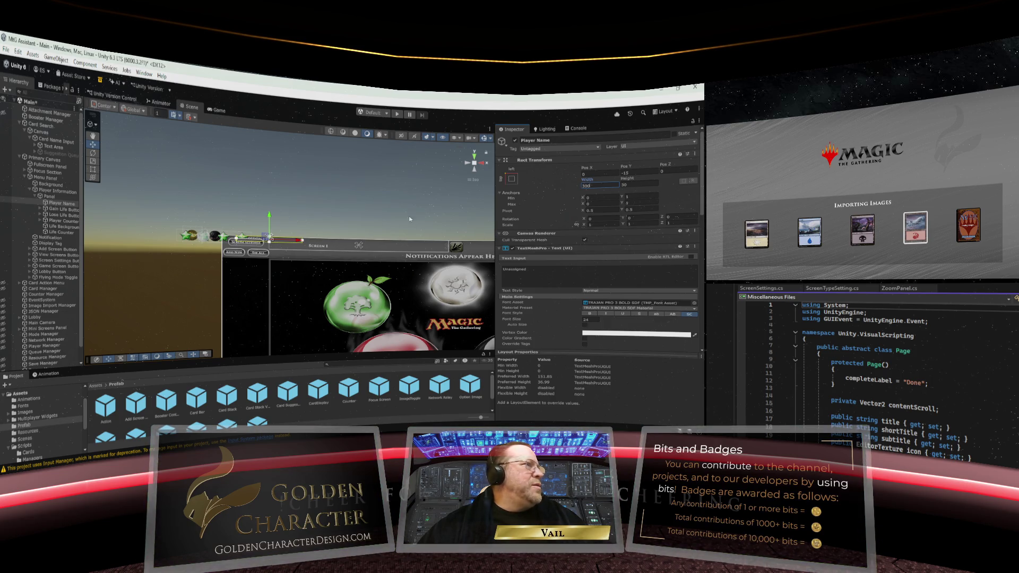
pyautogui.click(583, 174)
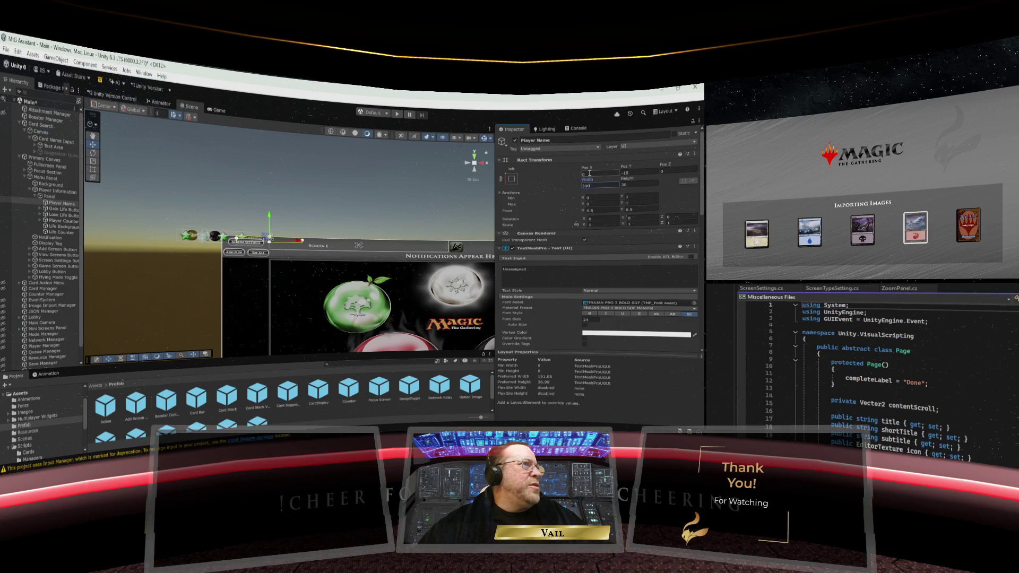
pyautogui.write('15')
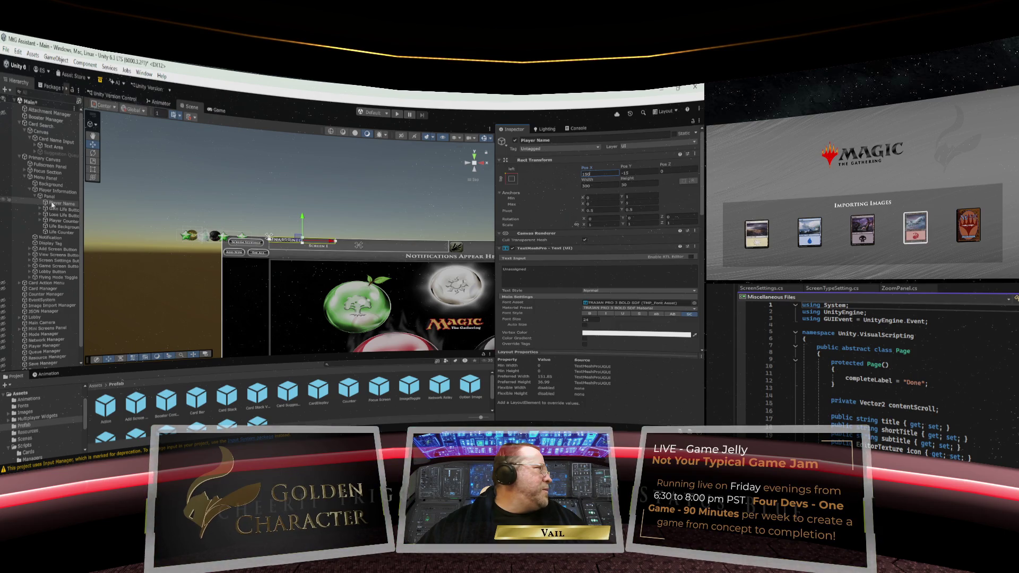
pyautogui.click(52, 197)
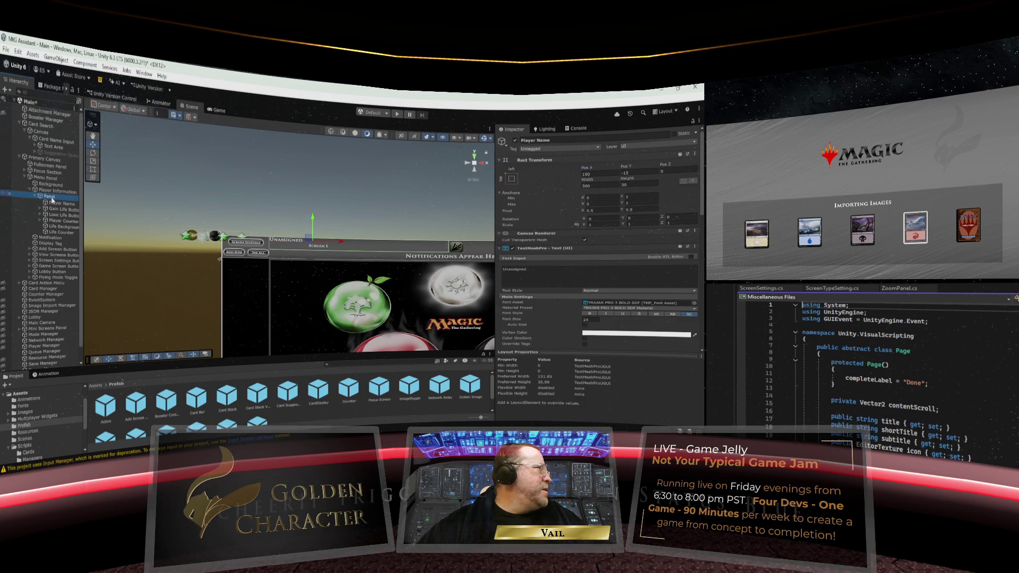
# Add an empty child under the header Panel and name it 'Life Group'
pyautogui.rightClick(53, 199)
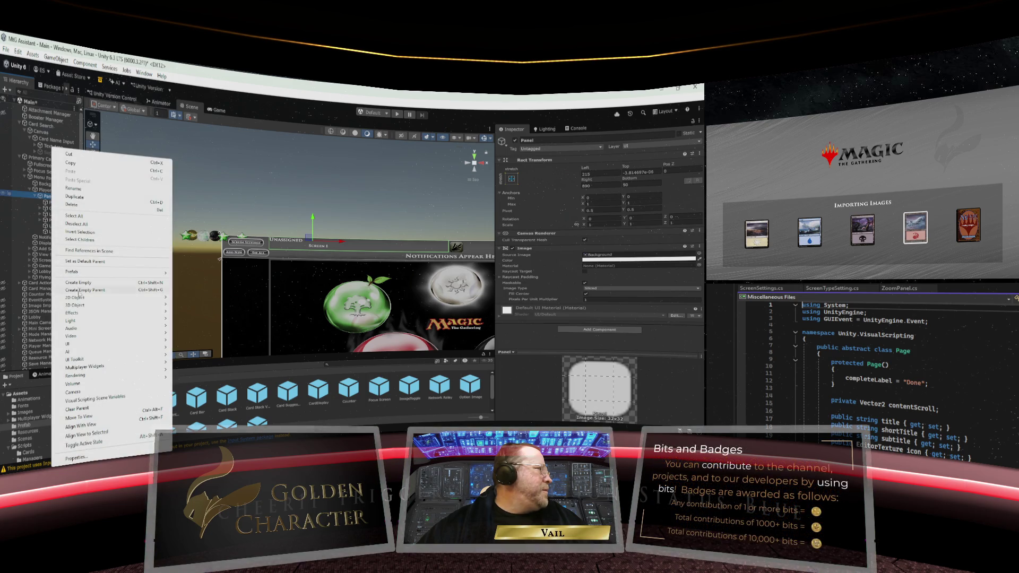
pyautogui.moveTo(74, 348)
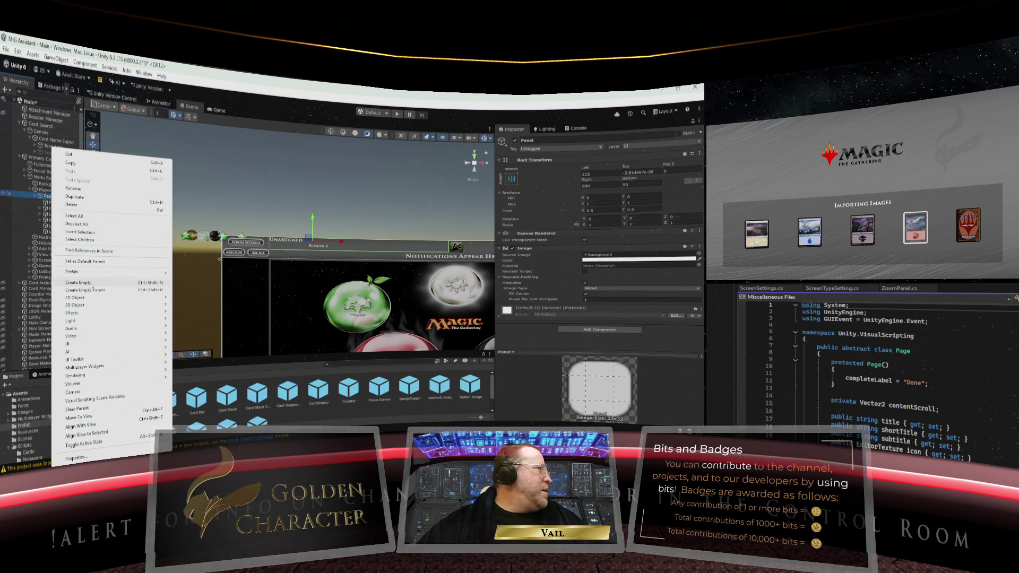
pyautogui.click(90, 285)
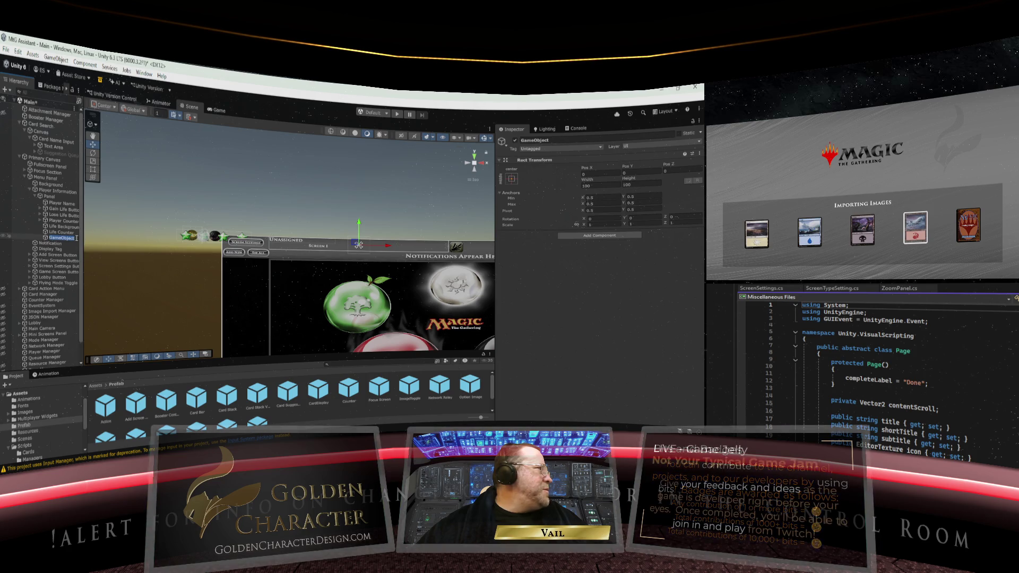
pyautogui.write('Life')
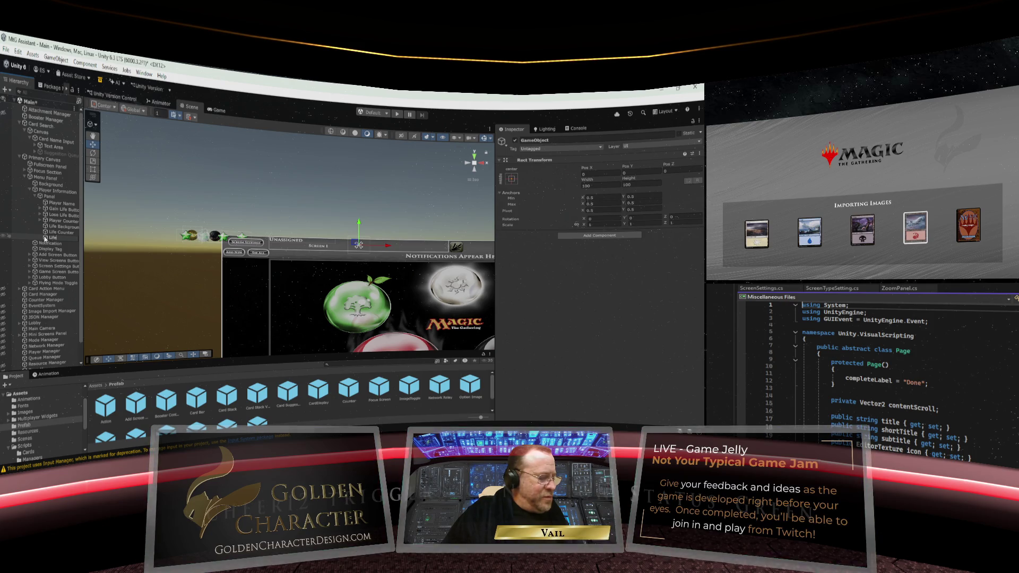
pyautogui.write(' Group')
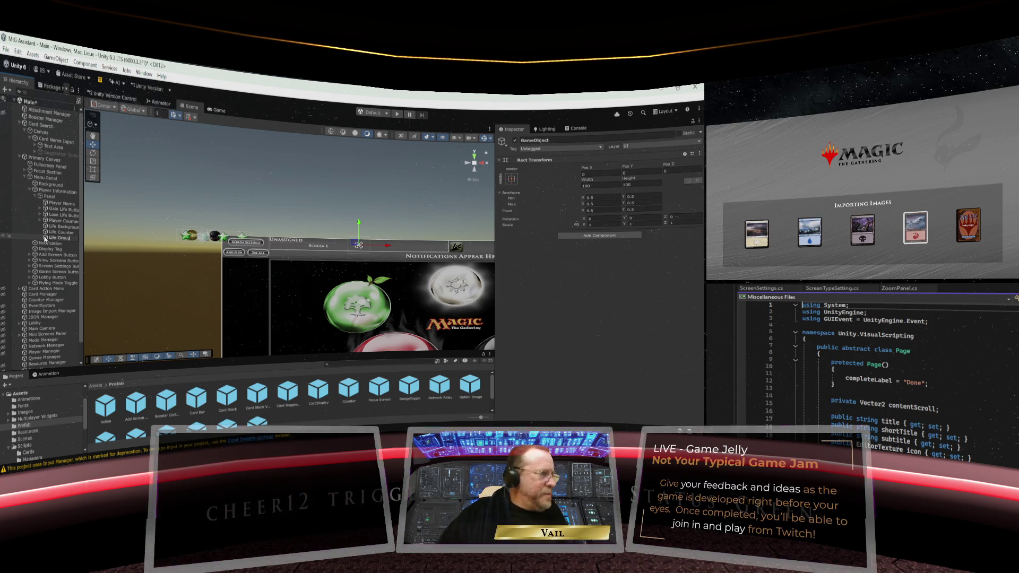
pyautogui.press('Return')
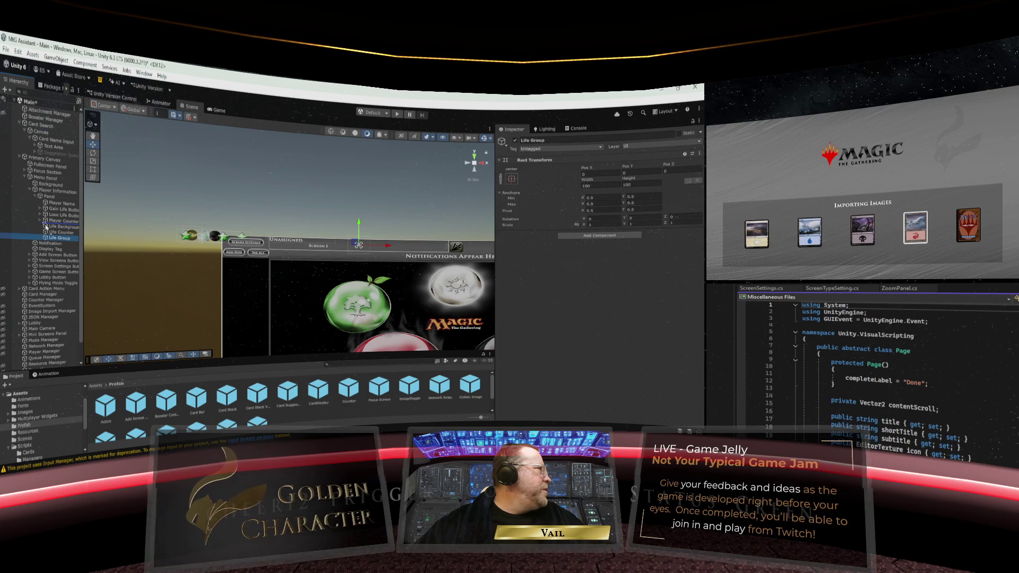
# Place Life Group directly below Player Name and anchor it to stretch vertically
pyautogui.moveTo(48, 210); pyautogui.dragTo(49, 207)
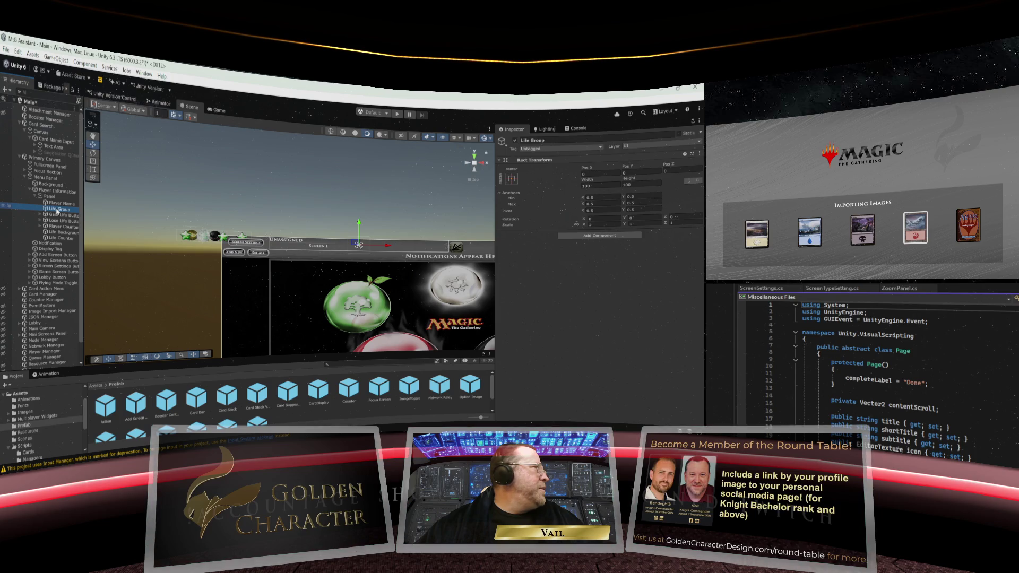
pyautogui.click(46, 210)
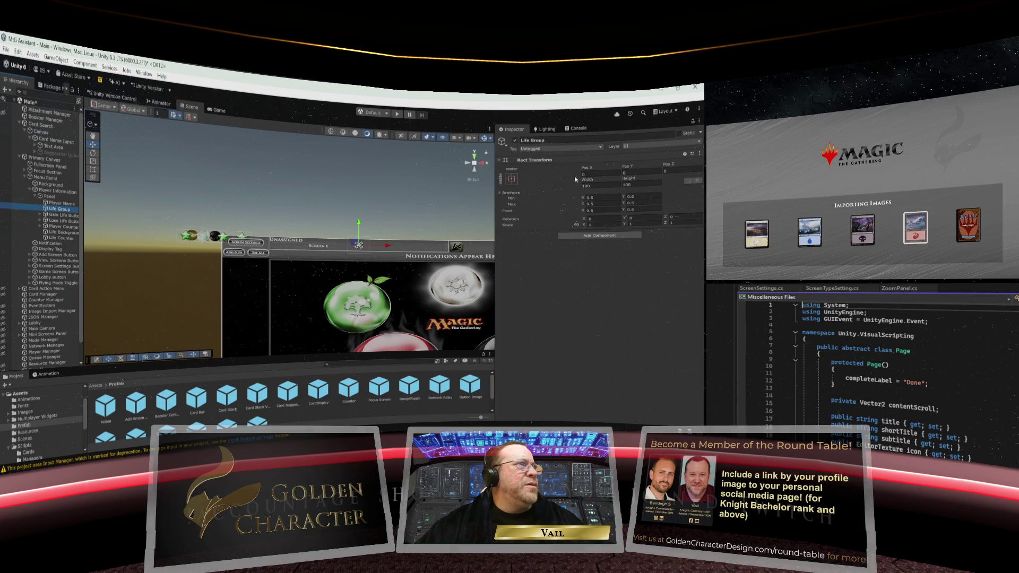
pyautogui.click(513, 180)
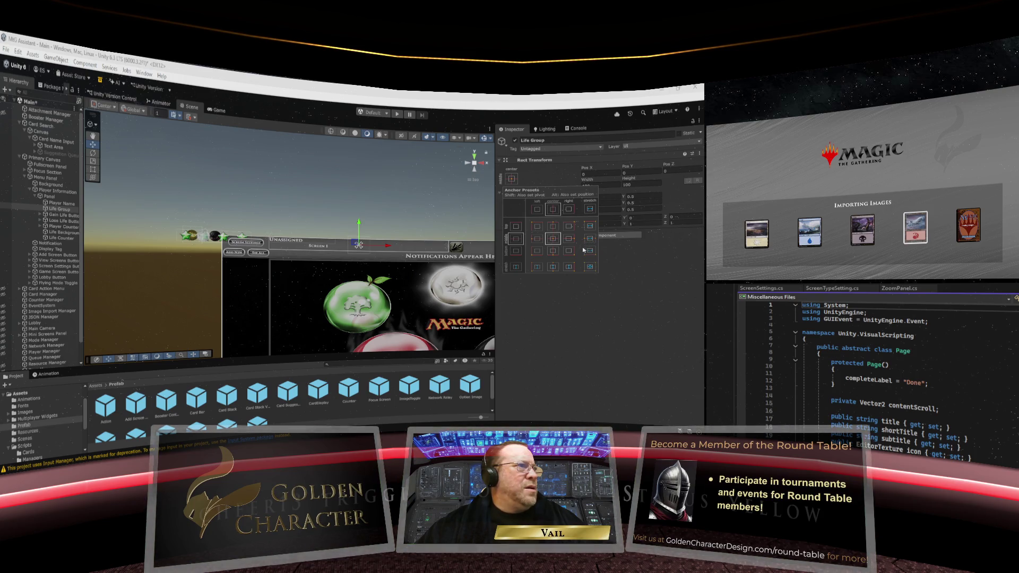
pyautogui.click(552, 268)
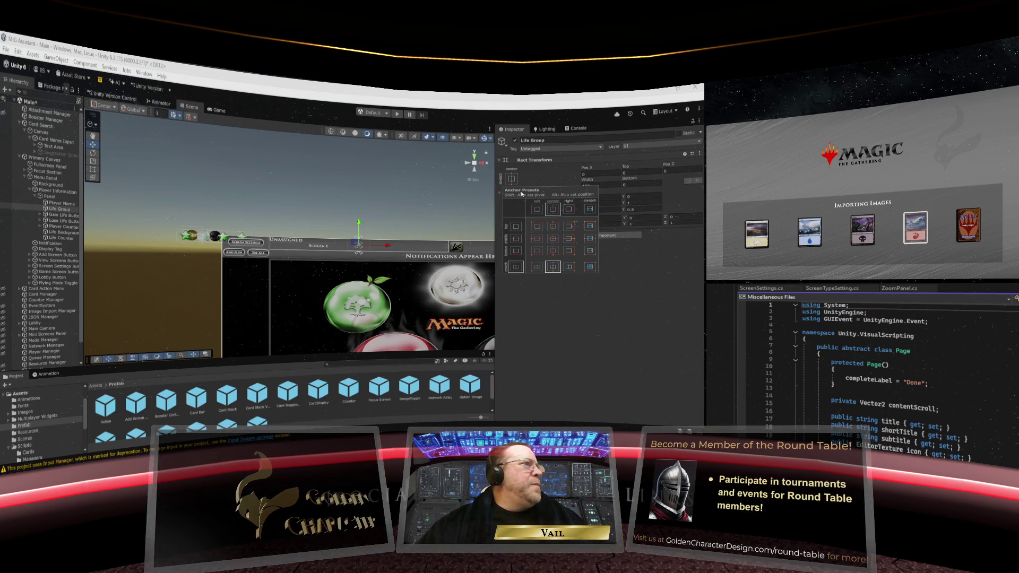
pyautogui.click(534, 179)
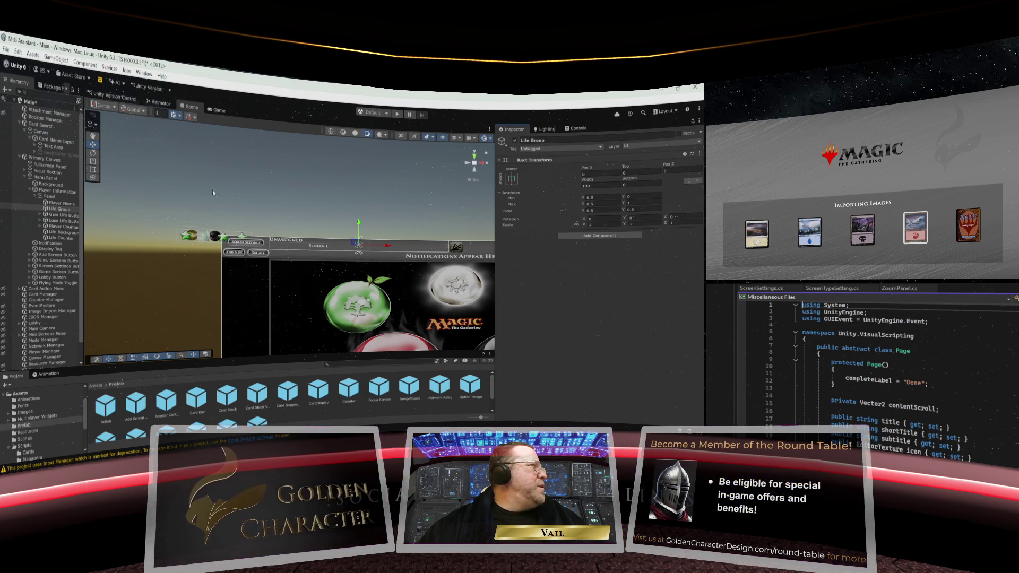
# Give Life Group a width of 200, then select the Gain Life Button
pyautogui.click(596, 186)
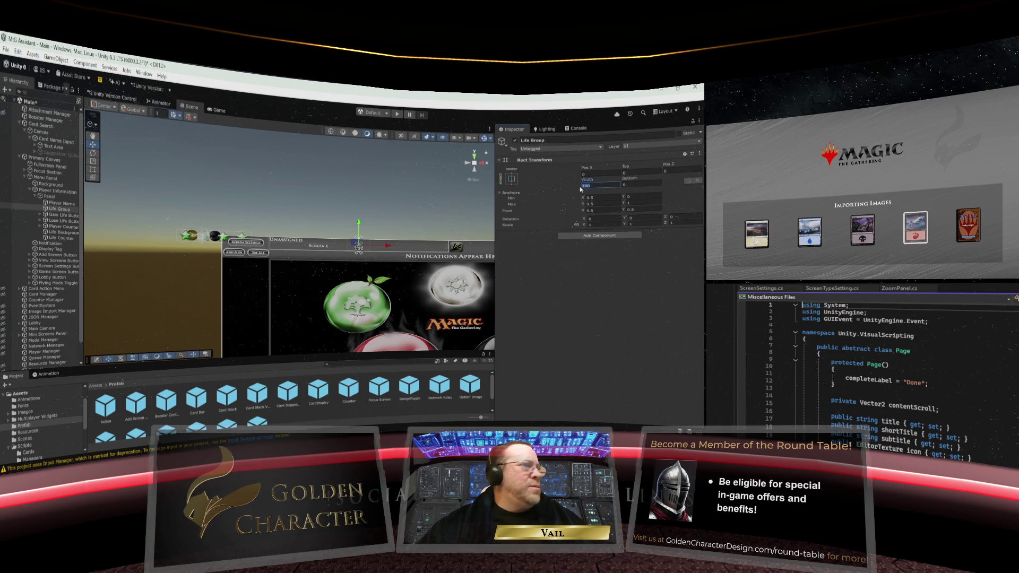
pyautogui.write('200')
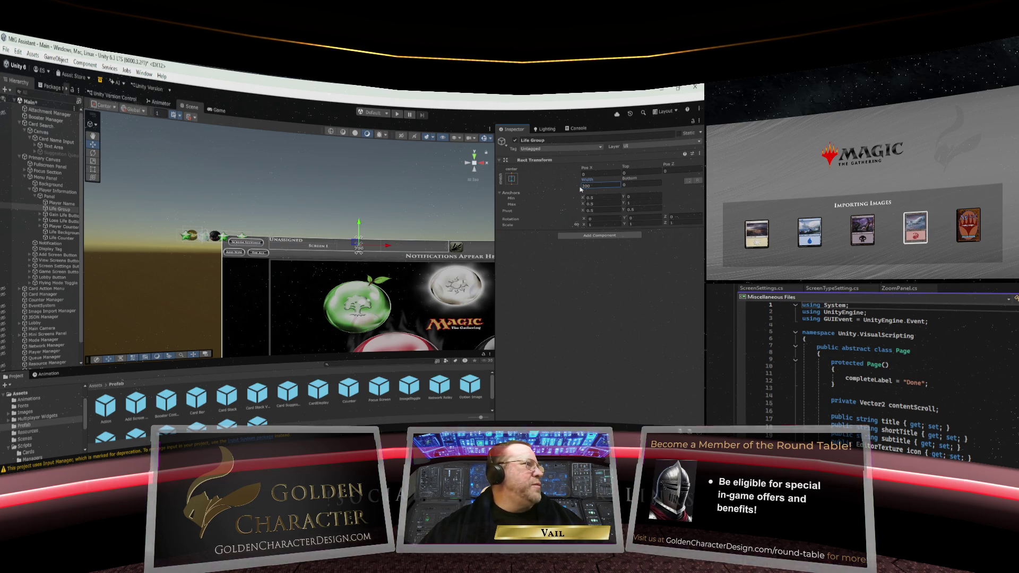
pyautogui.click(46, 216)
pyautogui.click(511, 178)
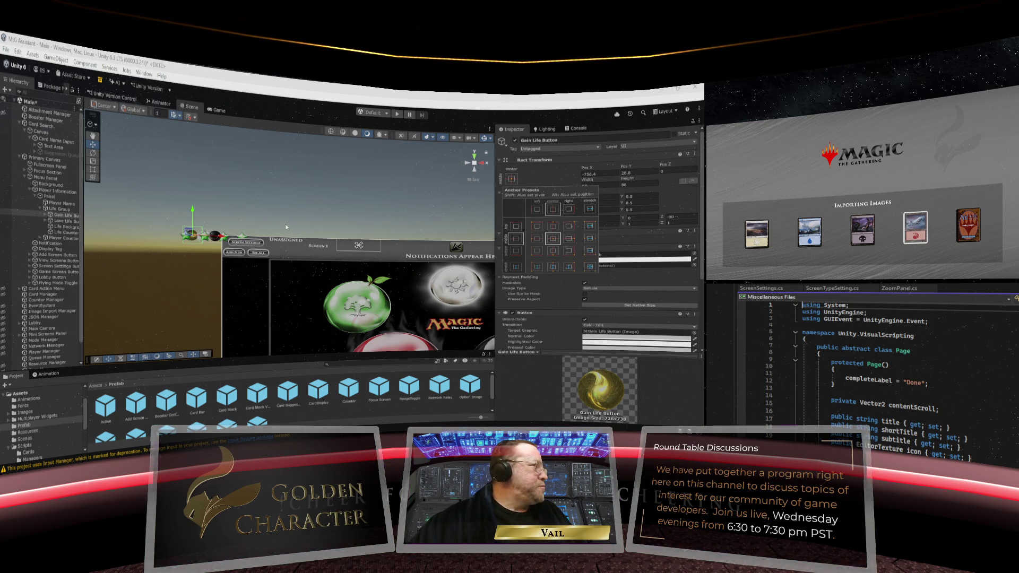
# Move the gold Gain Life Button up into the header bar beside Screen 1
pyautogui.scroll(2, 287, 227)
pyautogui.scroll(2, 286, 227)
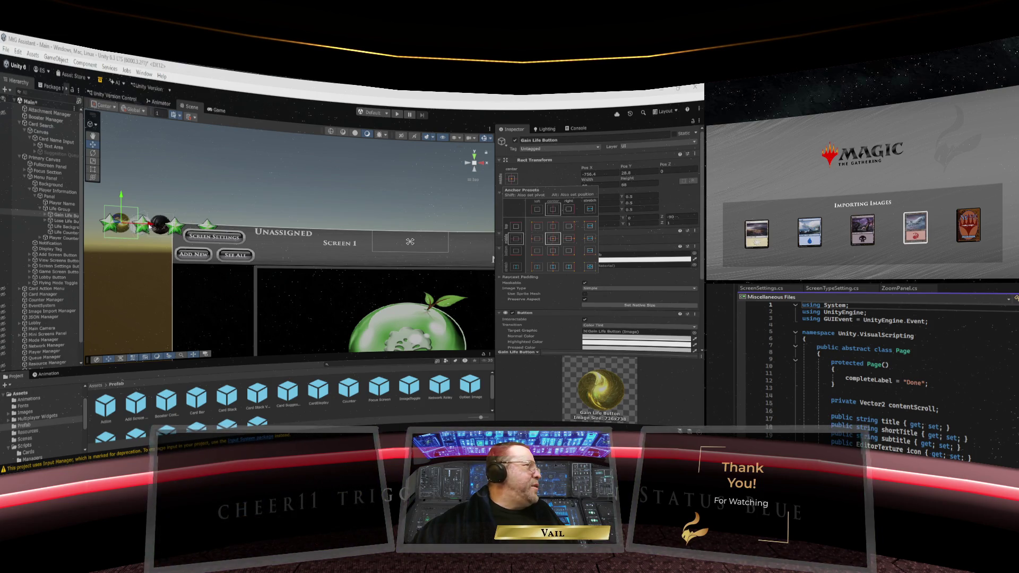
pyautogui.moveTo(150, 225)
pyautogui.mouseDown()
pyautogui.moveTo(419, 239)
pyautogui.moveTo(390, 223)
pyautogui.mouseUp()
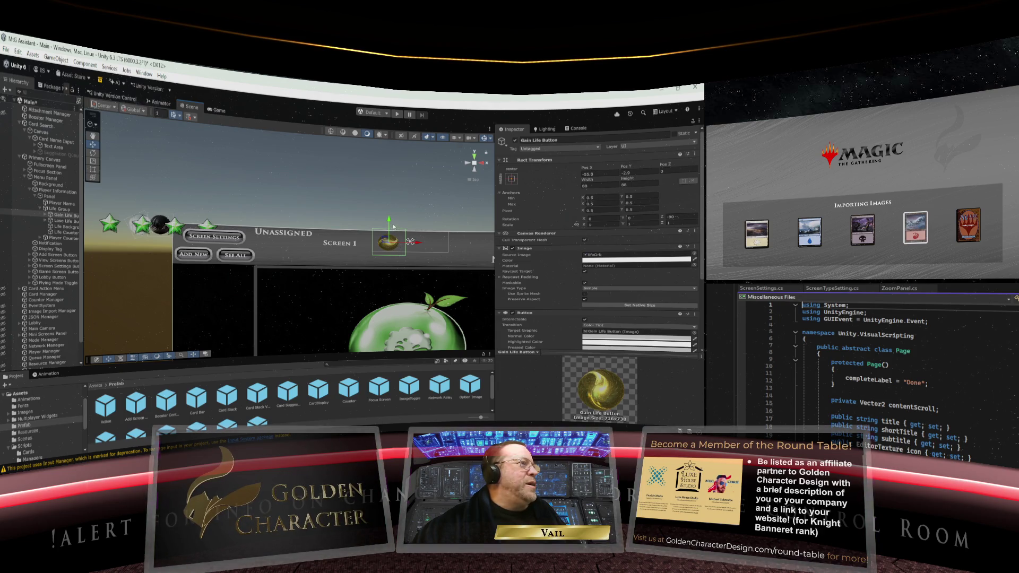
pyautogui.moveTo(389, 223); pyautogui.dragTo(390, 221)
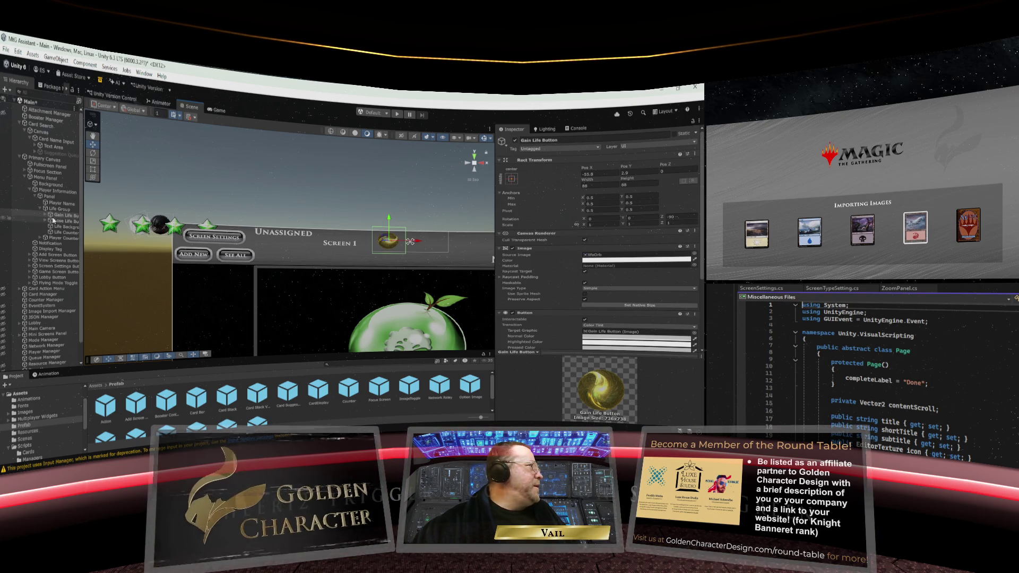
# Reset the Gain Life Button's Rect Transform and shift the gold orb left
pyautogui.click(695, 154)
pyautogui.click(655, 165)
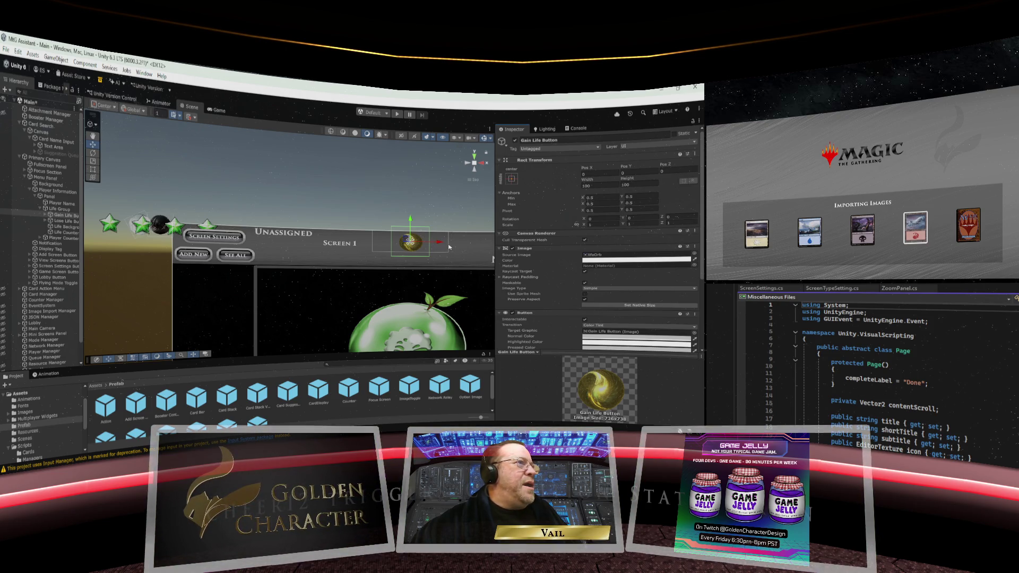
pyautogui.moveTo(439, 243); pyautogui.dragTo(413, 242)
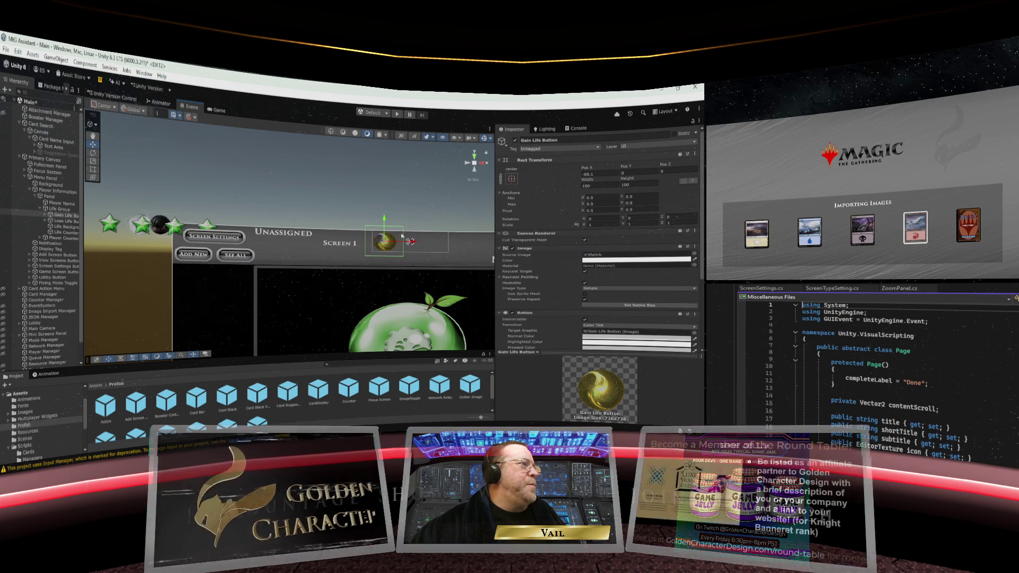
pyautogui.click(60, 228)
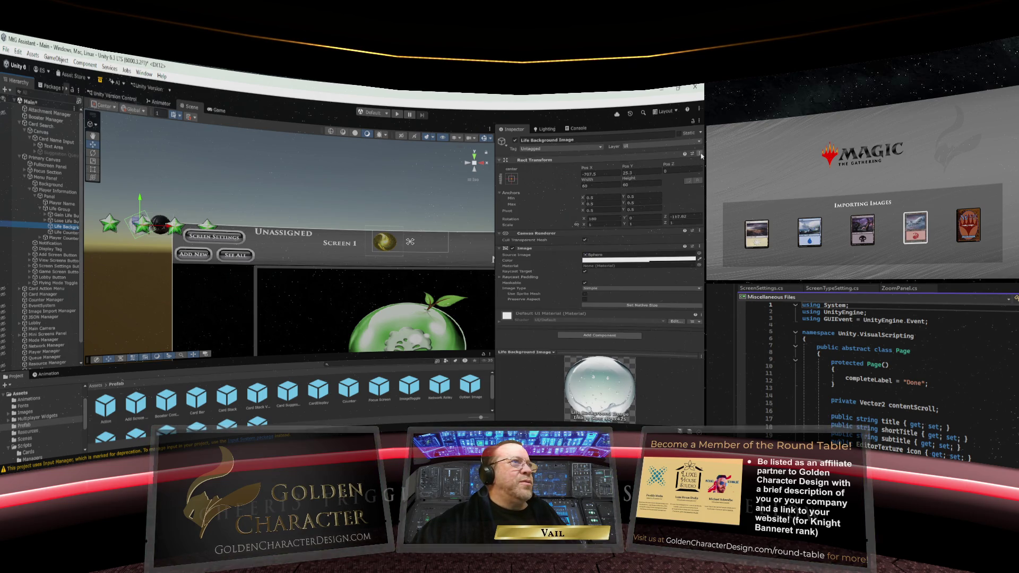
# Reset the Life Background Image's Rect Transform and size it 60 by 60
pyautogui.click(700, 154)
pyautogui.click(641, 164)
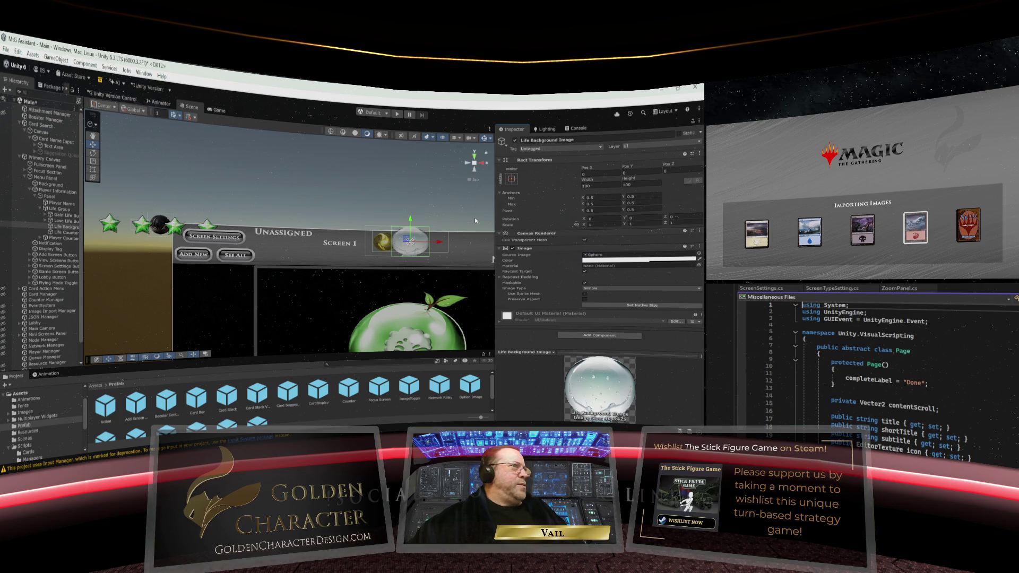
pyautogui.click(601, 185)
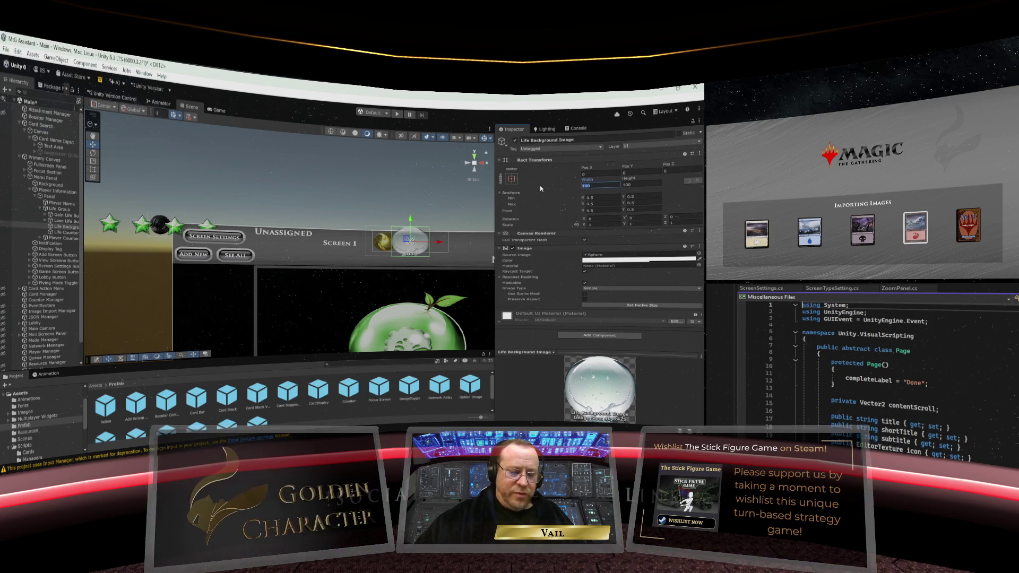
pyautogui.write('60')
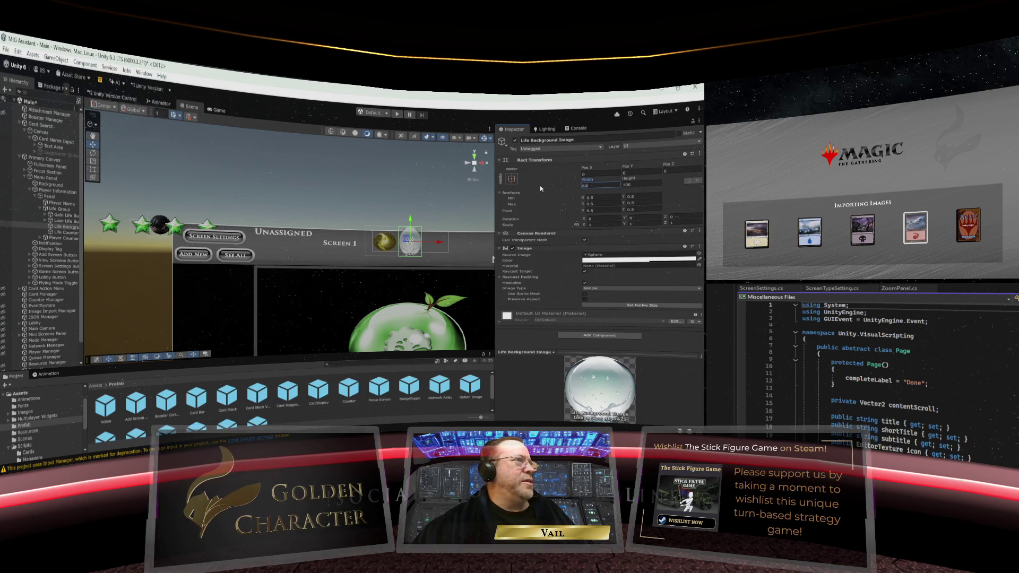
pyautogui.press('Tab')
pyautogui.write('60')
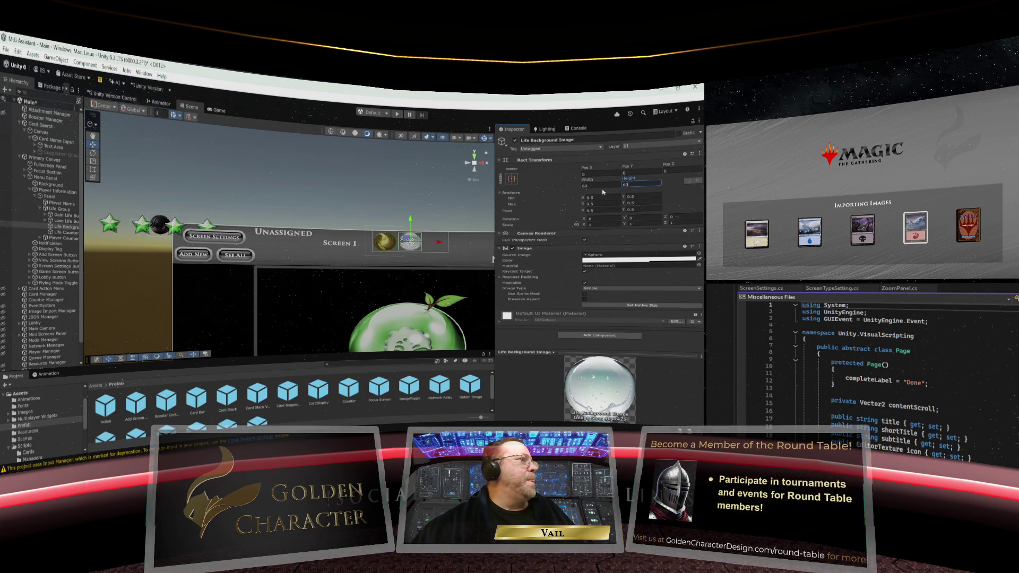
# Resize the silver sphere to 64 by 64 and nudge it beside the gold orb
pyautogui.hotkey('shift', 'Tab')
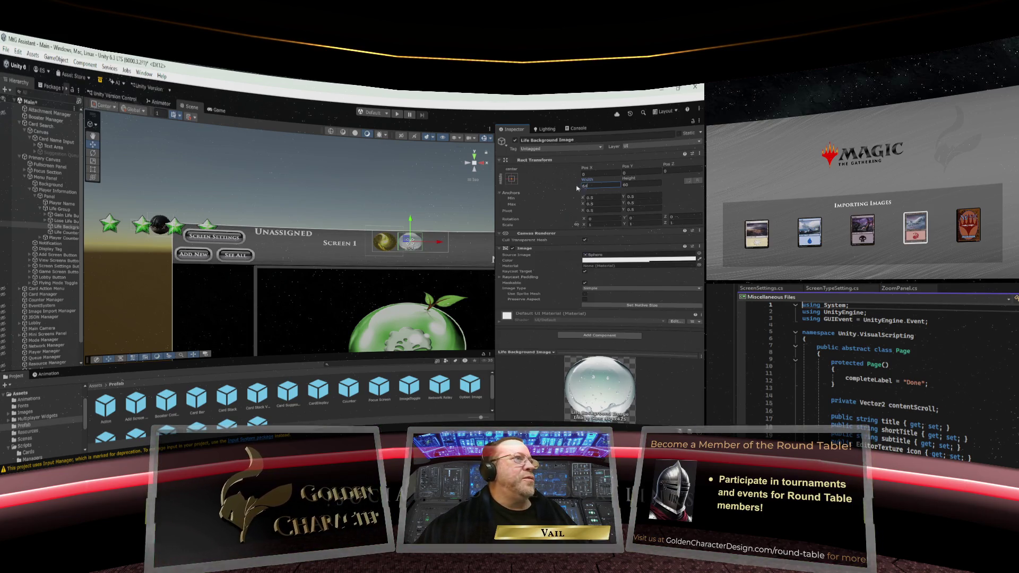
pyautogui.write('64')
pyautogui.press('Tab')
pyautogui.write('64')
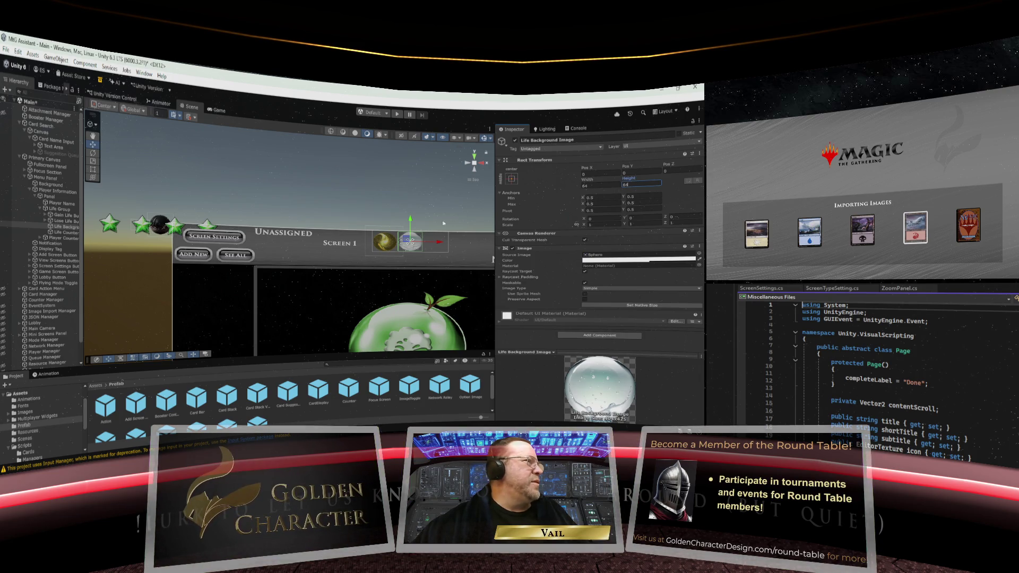
pyautogui.moveTo(440, 243); pyautogui.dragTo(436, 251)
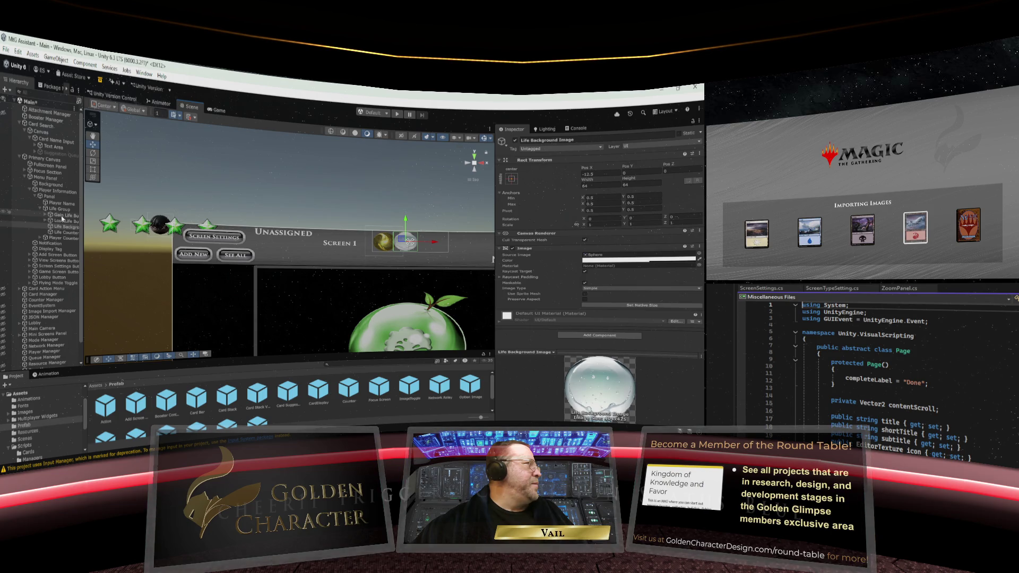
pyautogui.click(62, 209)
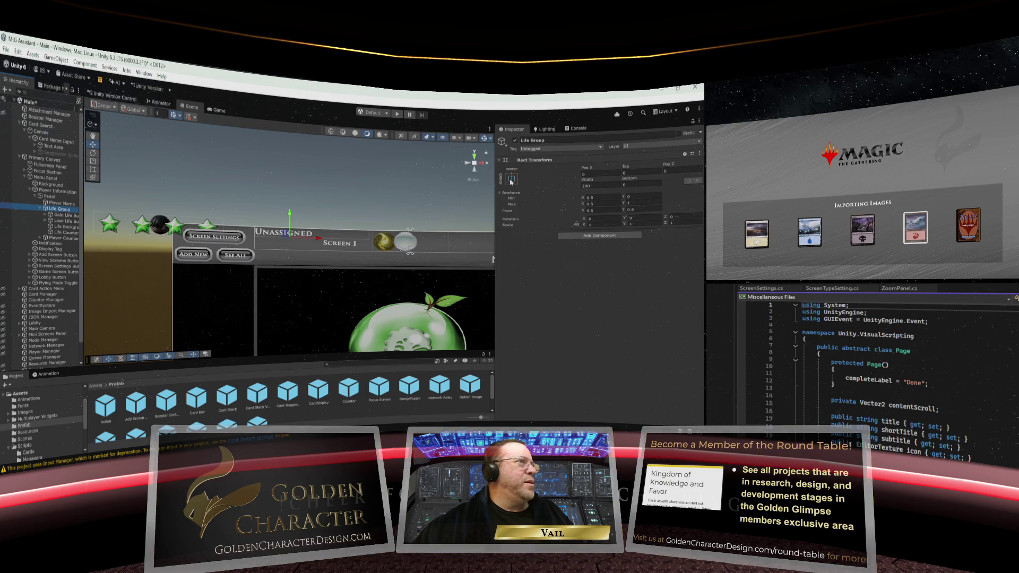
# Set Life Group's width to 160 and the Life Background sphere's Pos X to 0
pyautogui.click(605, 185)
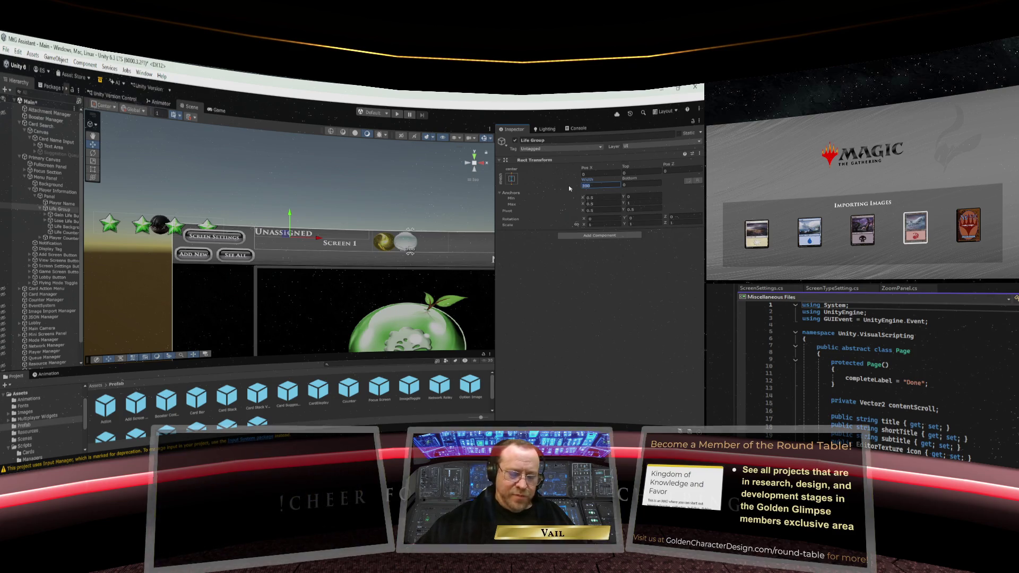
pyautogui.write('160')
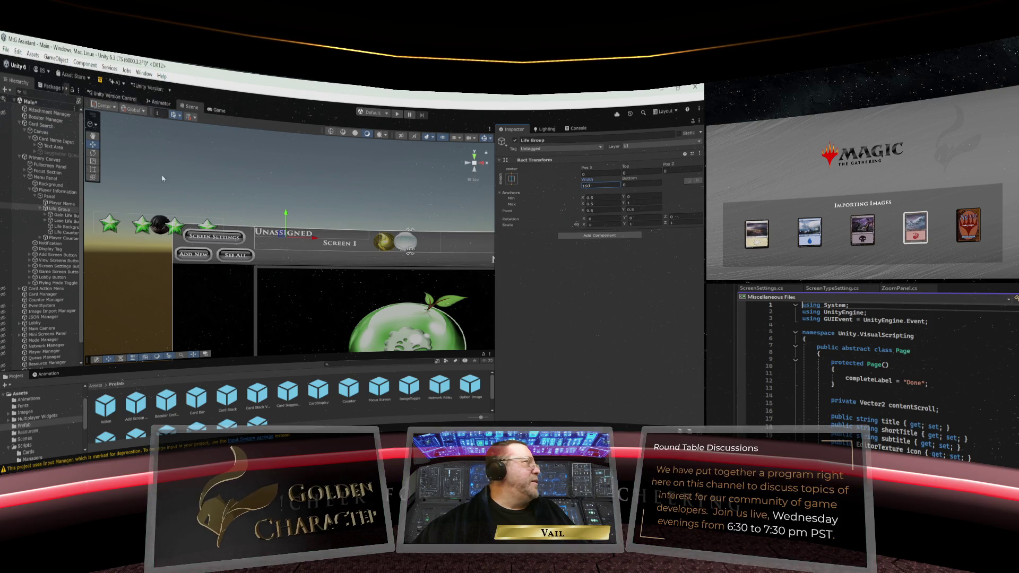
pyautogui.click(63, 233)
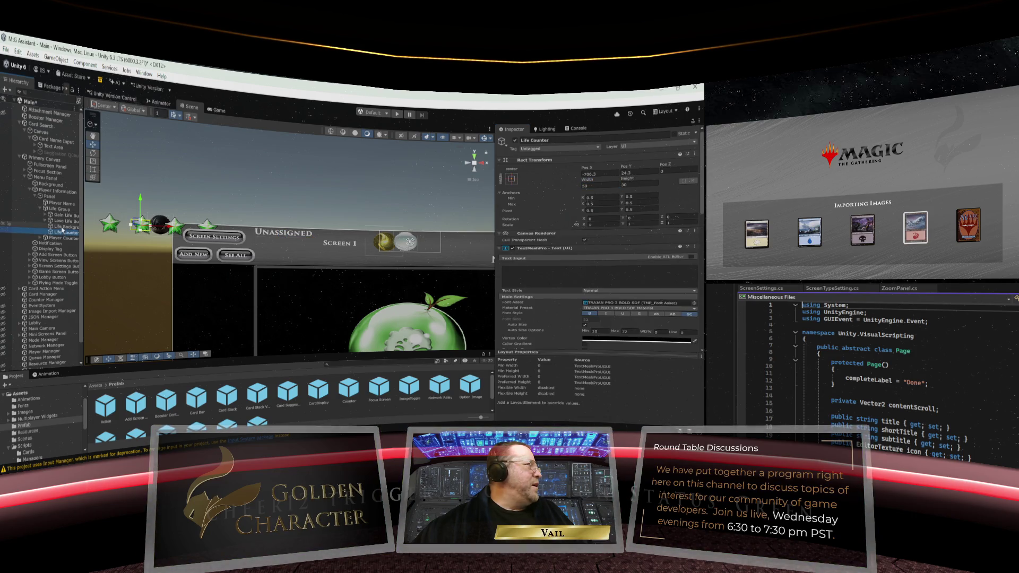
pyautogui.click(63, 227)
pyautogui.click(587, 174)
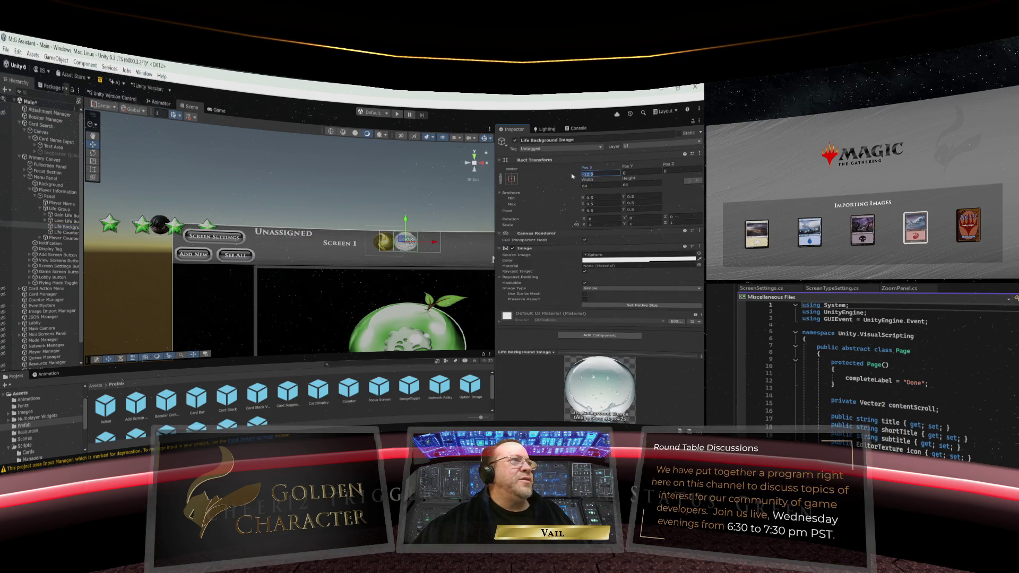
pyautogui.write('0')
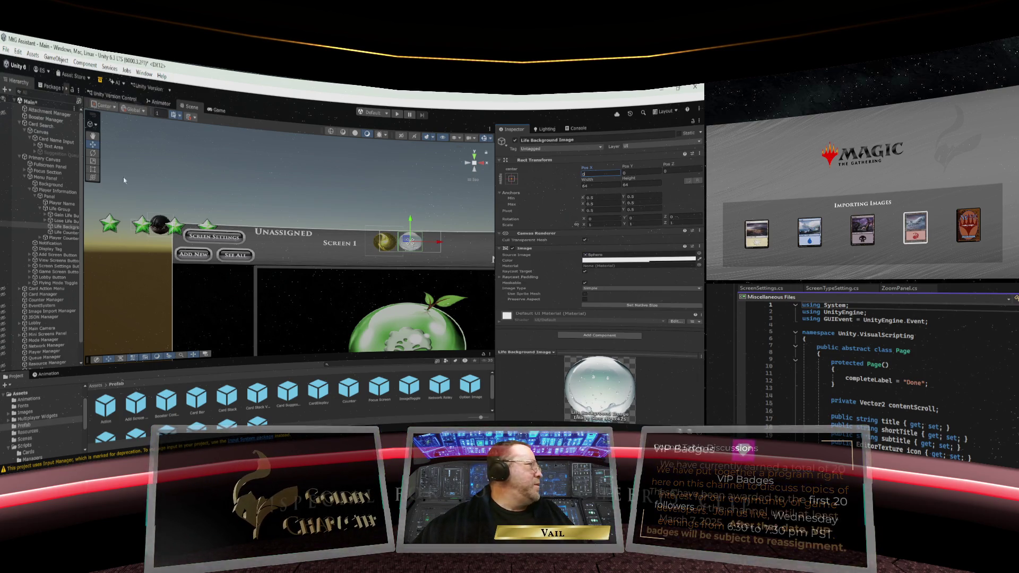
pyautogui.click(62, 215)
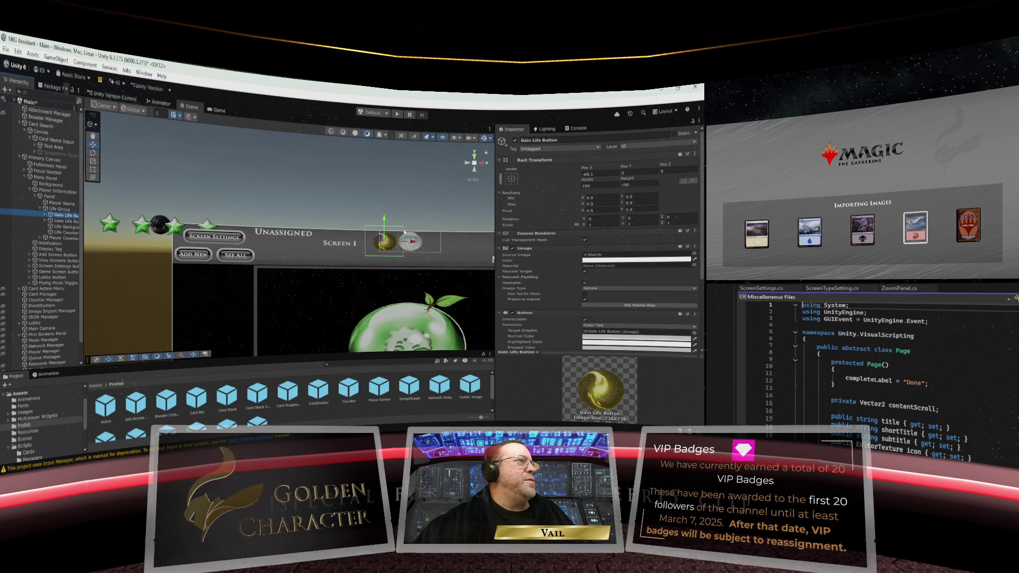
# Slide the gold coin right toward the sphere and rotate it to about -80 on Z
pyautogui.moveTo(411, 242)
pyautogui.mouseDown()
pyautogui.moveTo(426, 244)
pyautogui.moveTo(417, 242)
pyautogui.mouseUp()
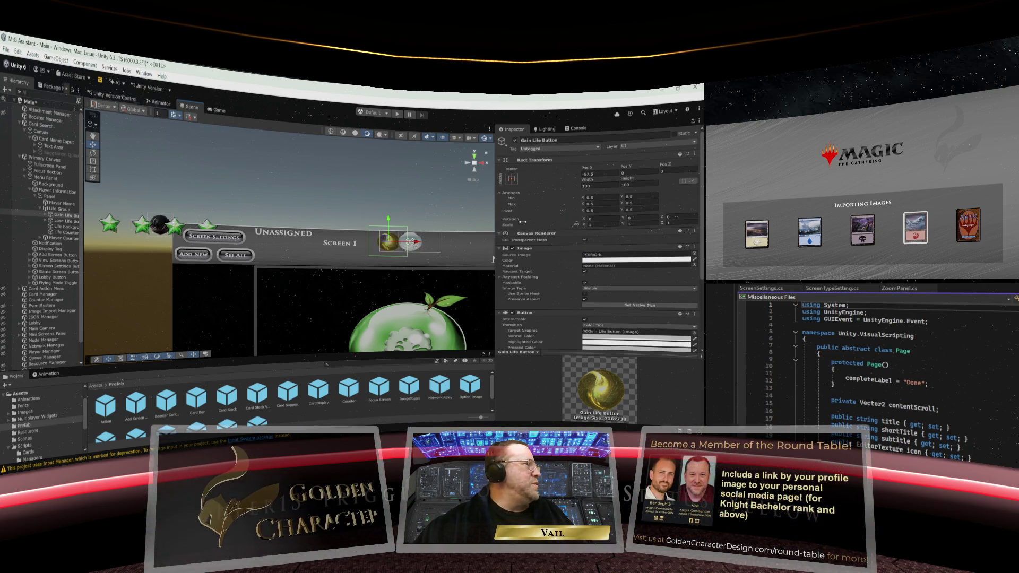
pyautogui.click(670, 217)
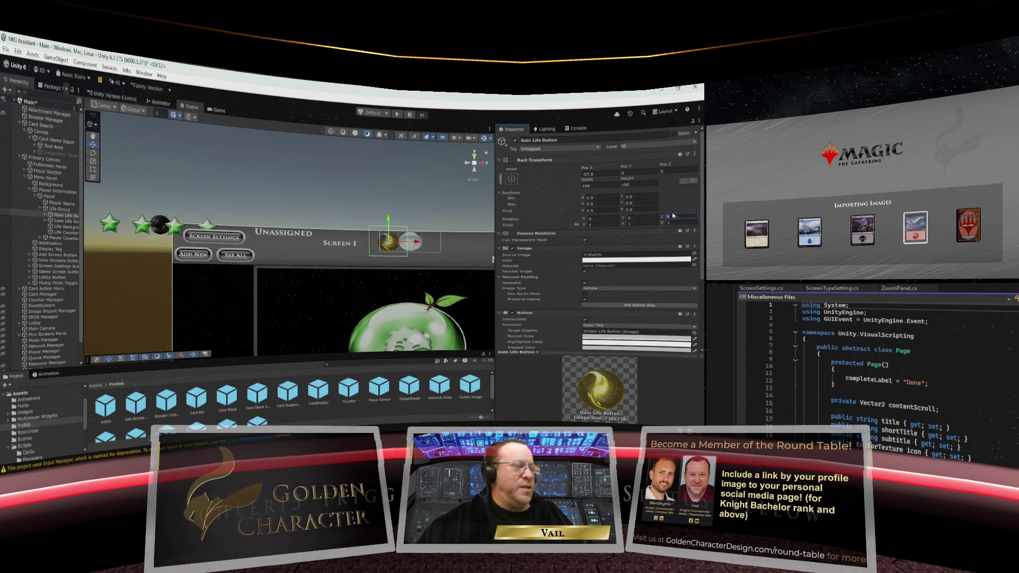
pyautogui.write('-90')
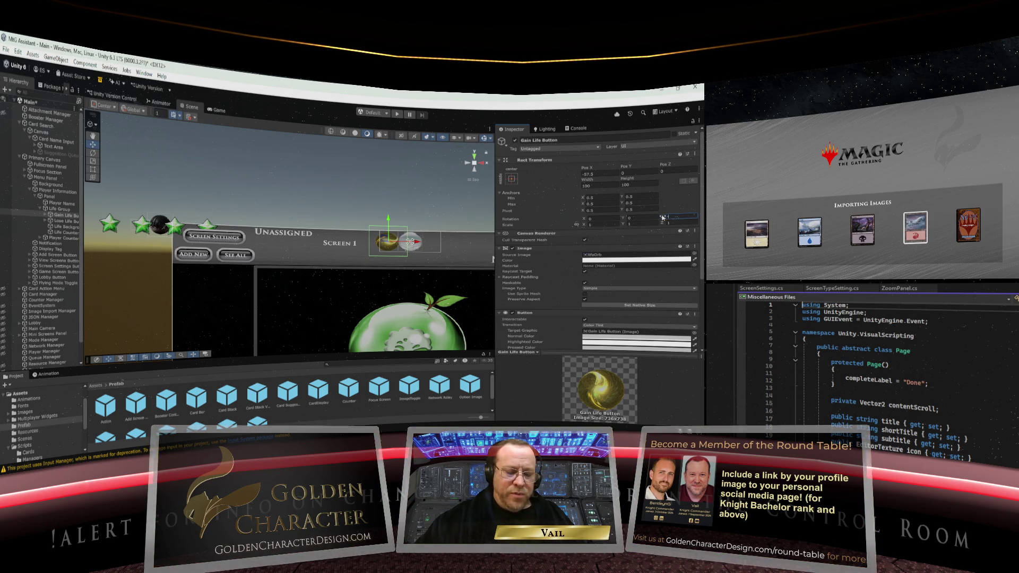
pyautogui.moveTo(663, 216); pyautogui.dragTo(662, 218)
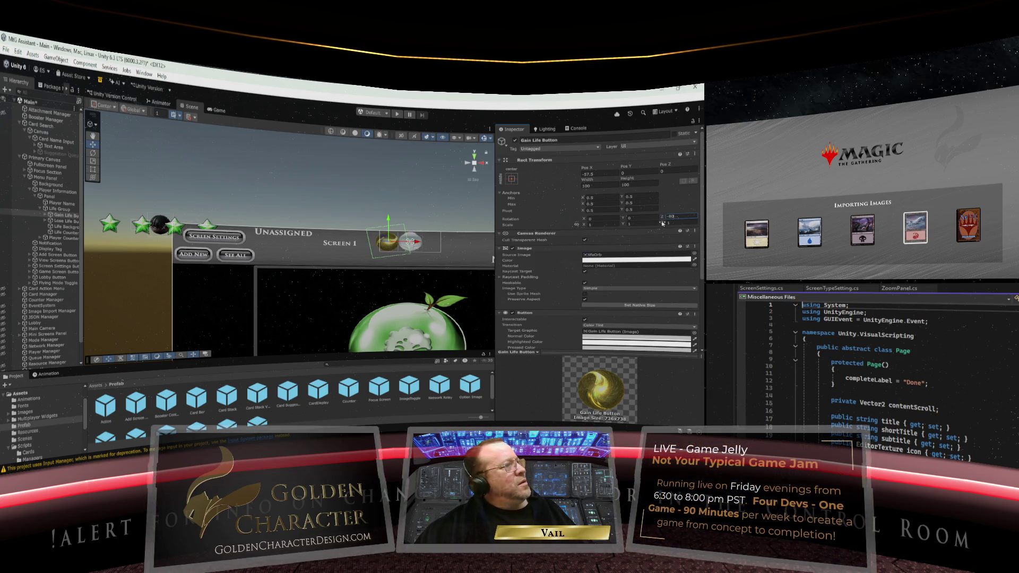
pyautogui.moveTo(418, 242); pyautogui.dragTo(421, 243)
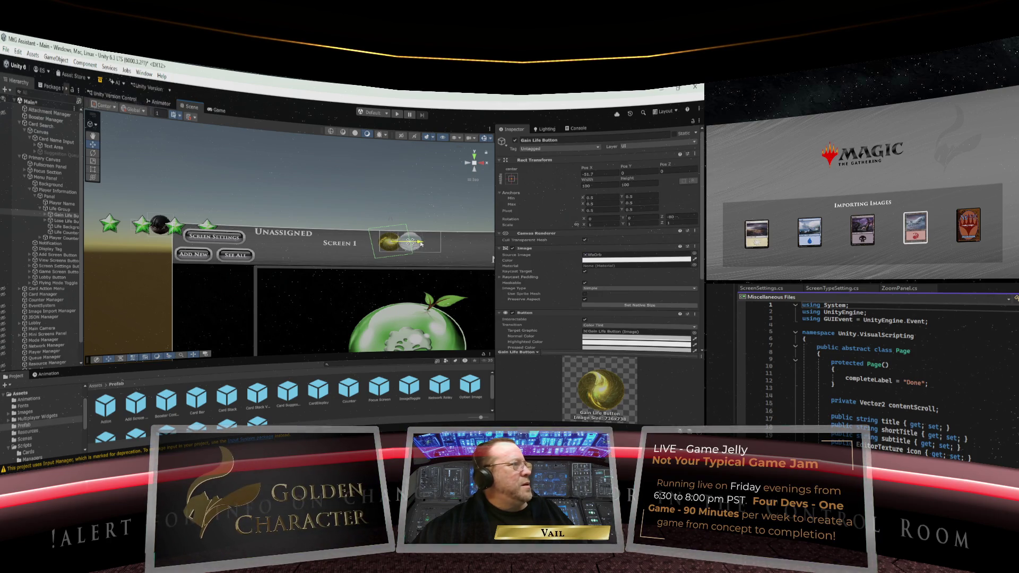
pyautogui.moveTo(420, 243); pyautogui.dragTo(420, 243)
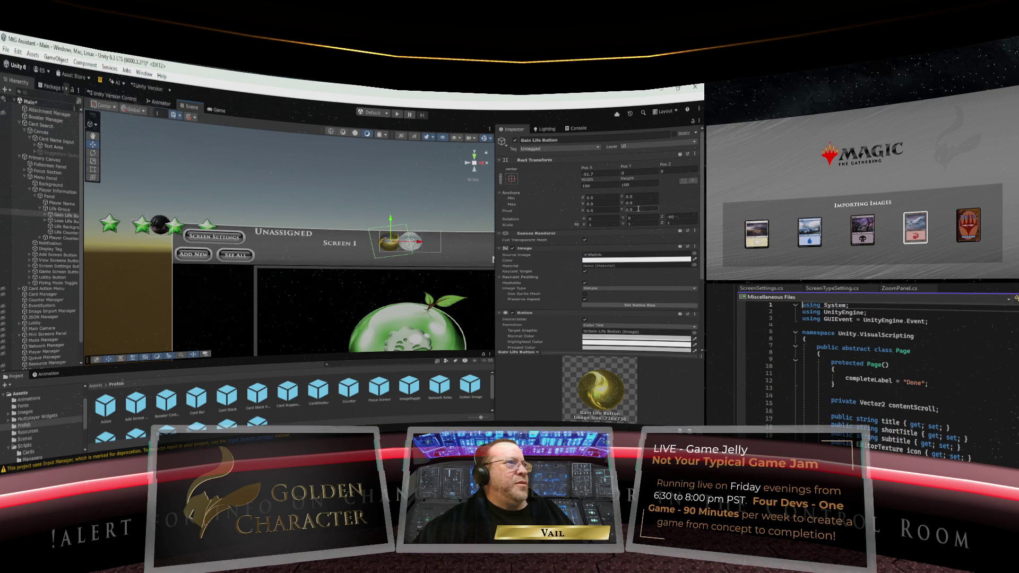
# Set the coin's Z rotation to -75 and Pos X to -50, then deselect it
pyautogui.click(663, 217)
pyautogui.write('-75')
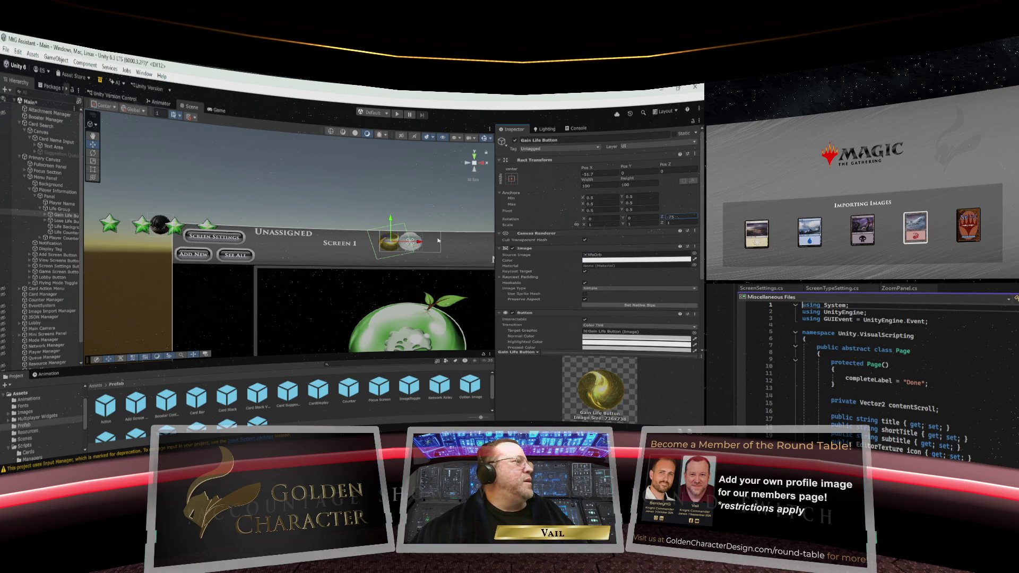
pyautogui.moveTo(419, 243); pyautogui.dragTo(423, 242)
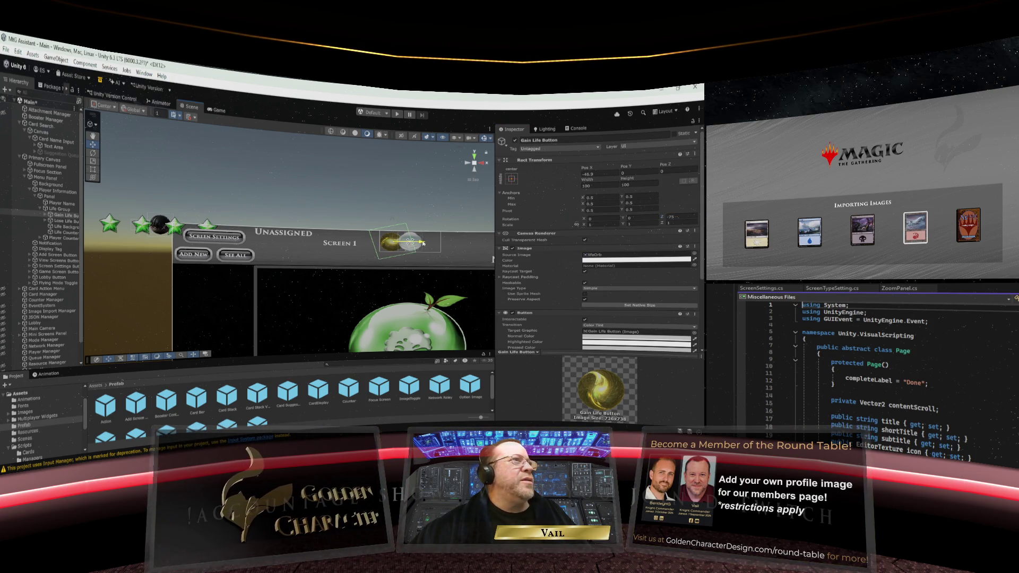
pyautogui.moveTo(423, 243); pyautogui.dragTo(421, 243)
pyautogui.click(597, 174)
pyautogui.write('-50')
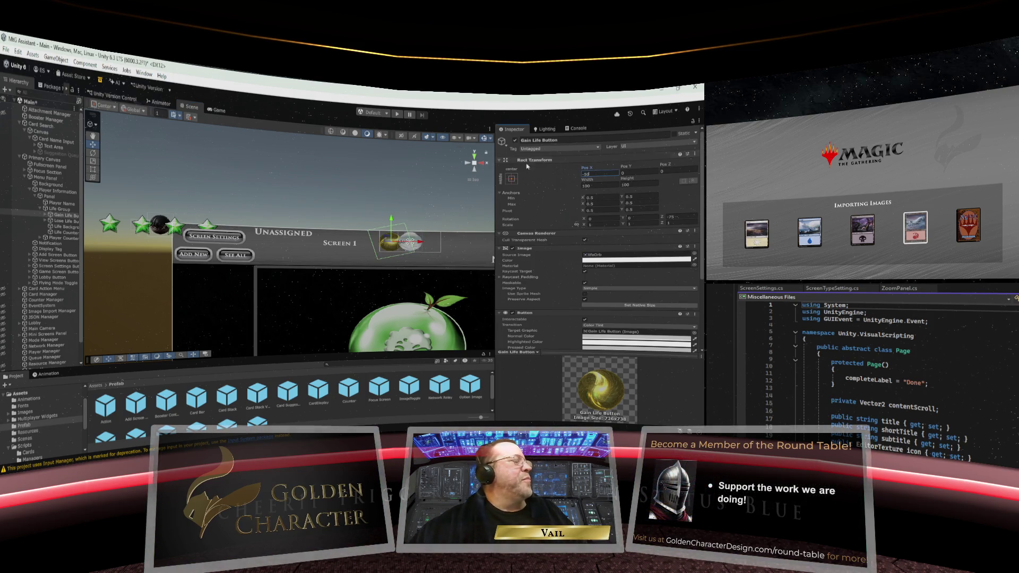
pyautogui.click(354, 193)
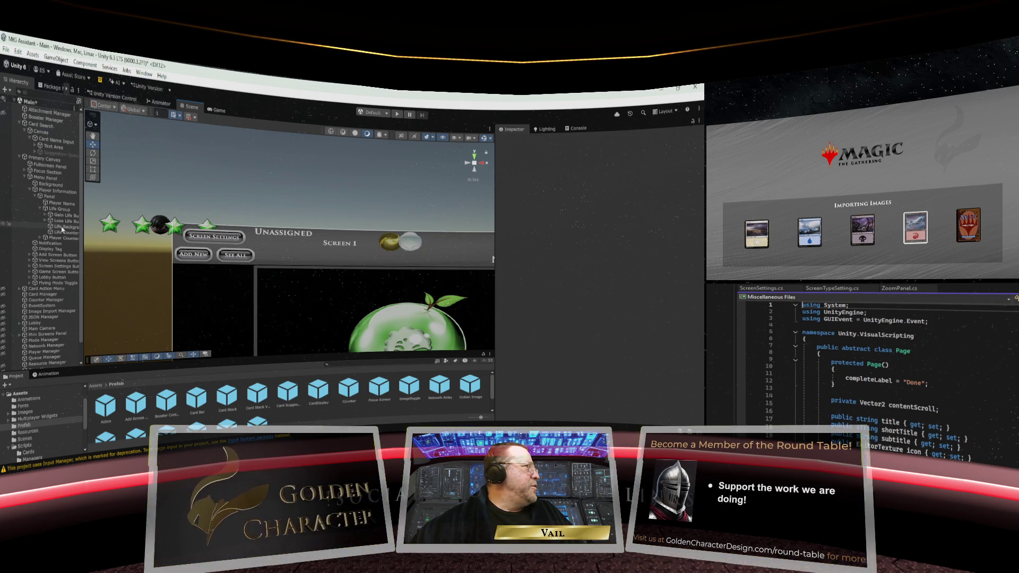
# Select the Life Counter text and reset its Rect Transform to position 0,0
pyautogui.click(60, 209)
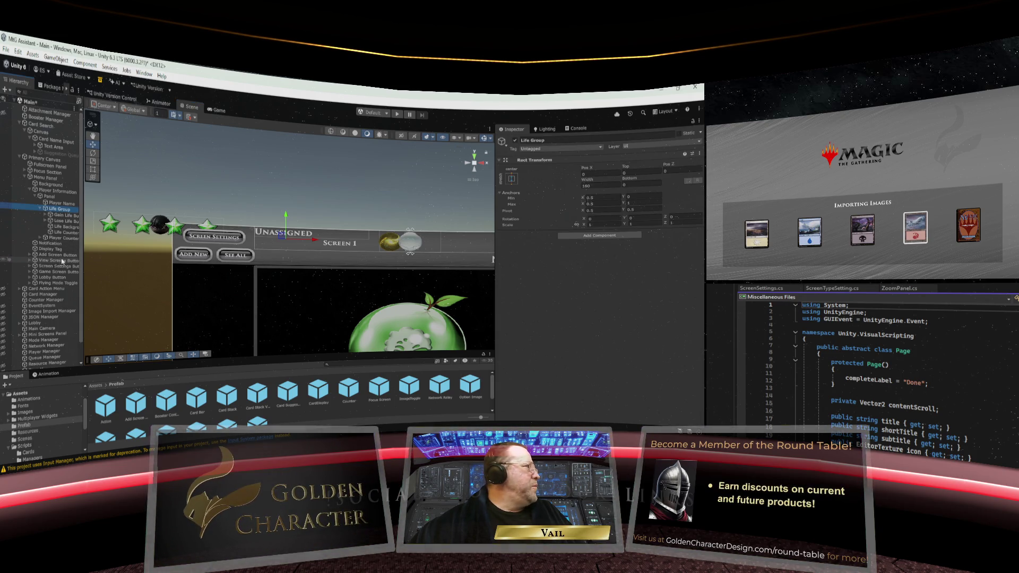
pyautogui.click(63, 233)
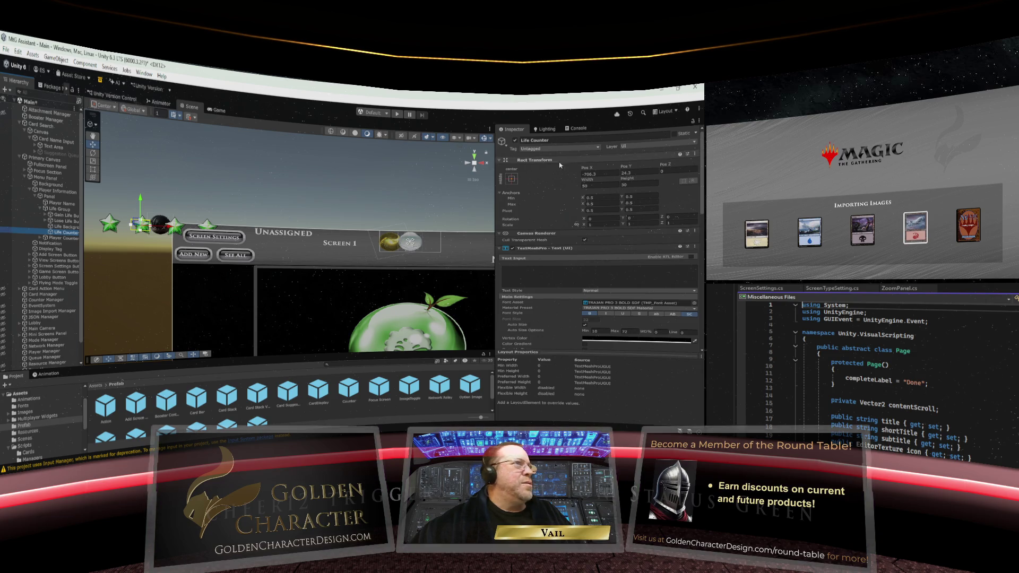
pyautogui.click(695, 153)
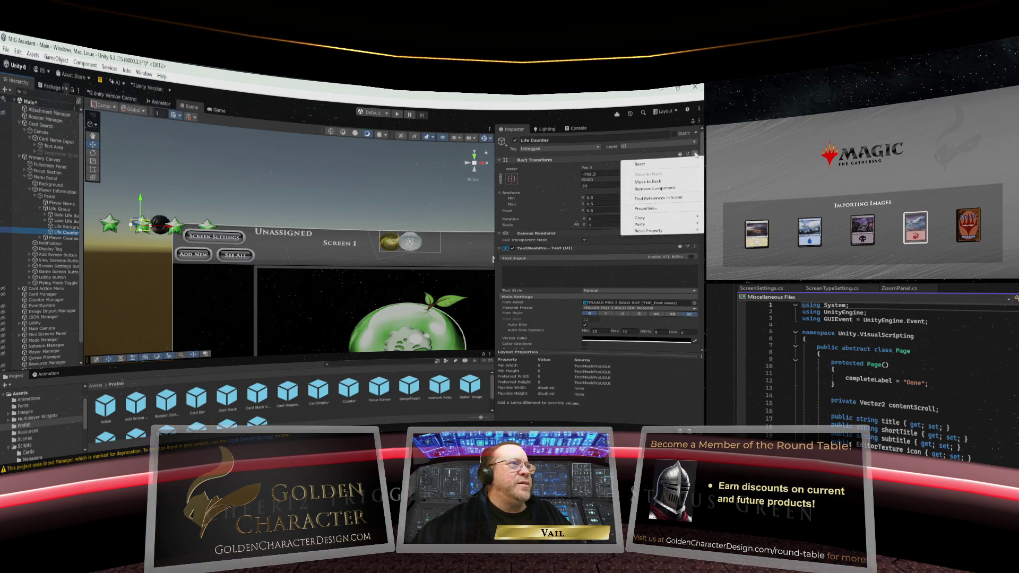
pyautogui.click(648, 164)
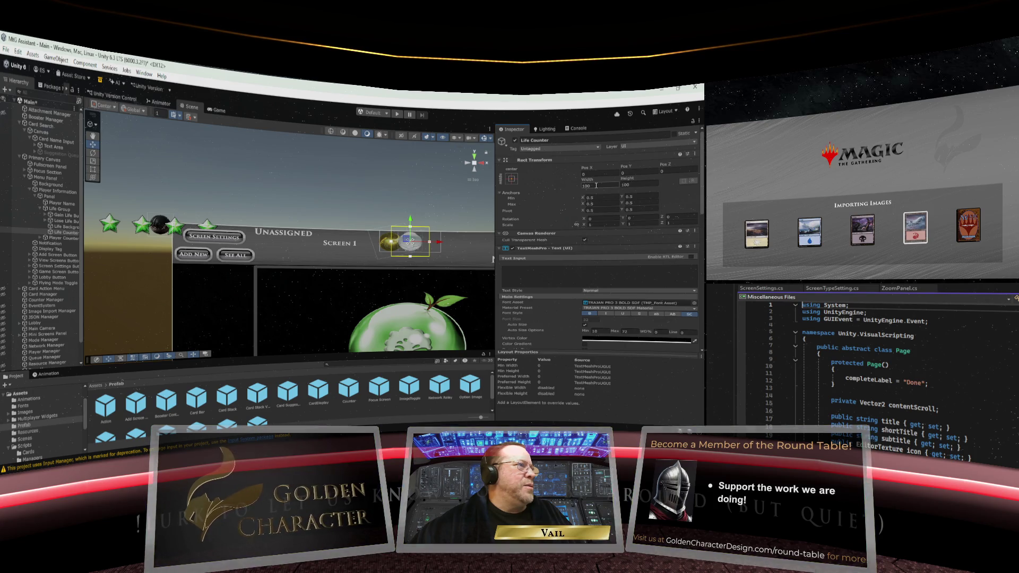
# Set the Life Counter's width and height to 50
pyautogui.click(595, 185)
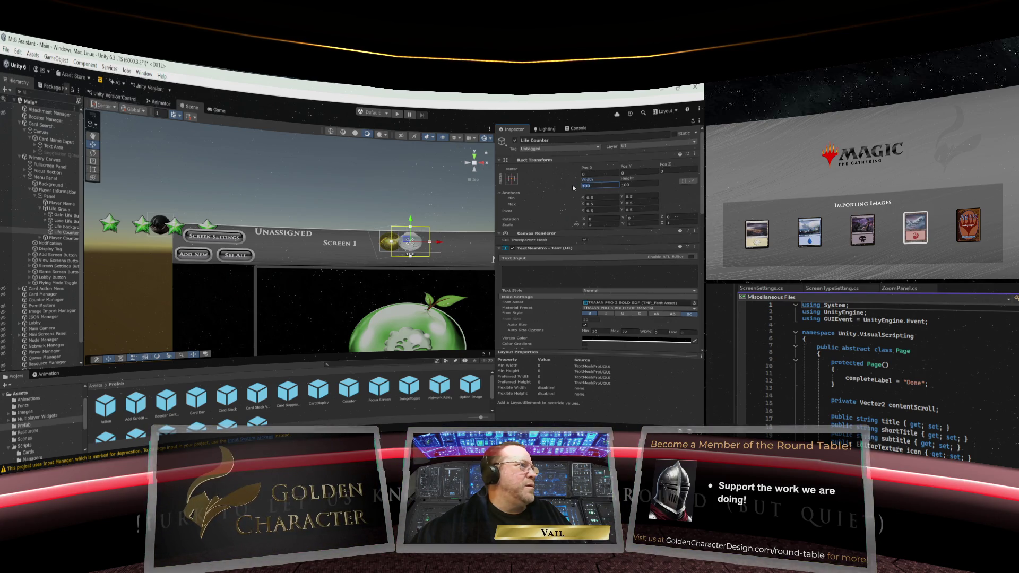
pyautogui.write('60')
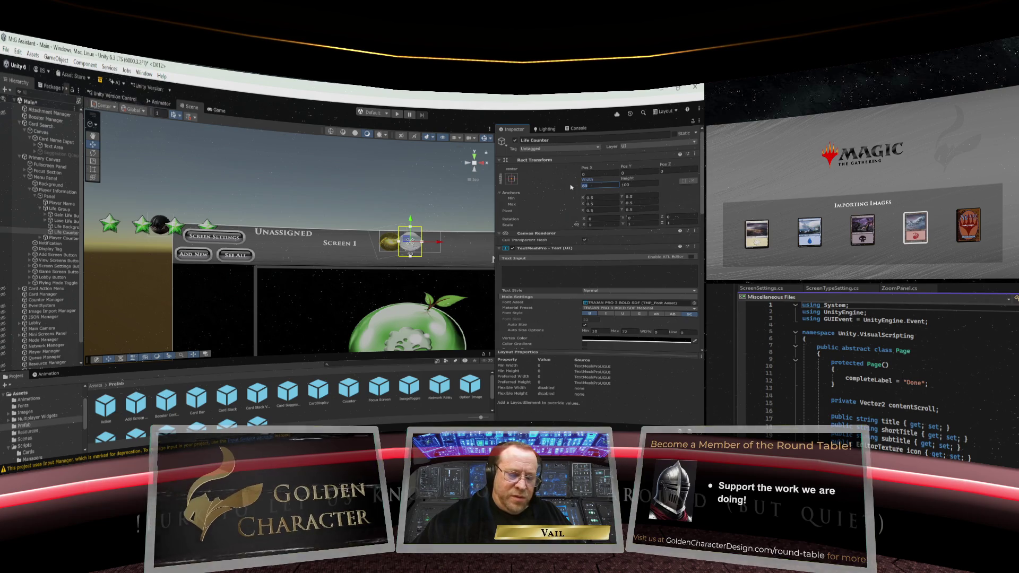
pyautogui.press('BackSpace')
pyautogui.press('BackSpace')
pyautogui.write('54')
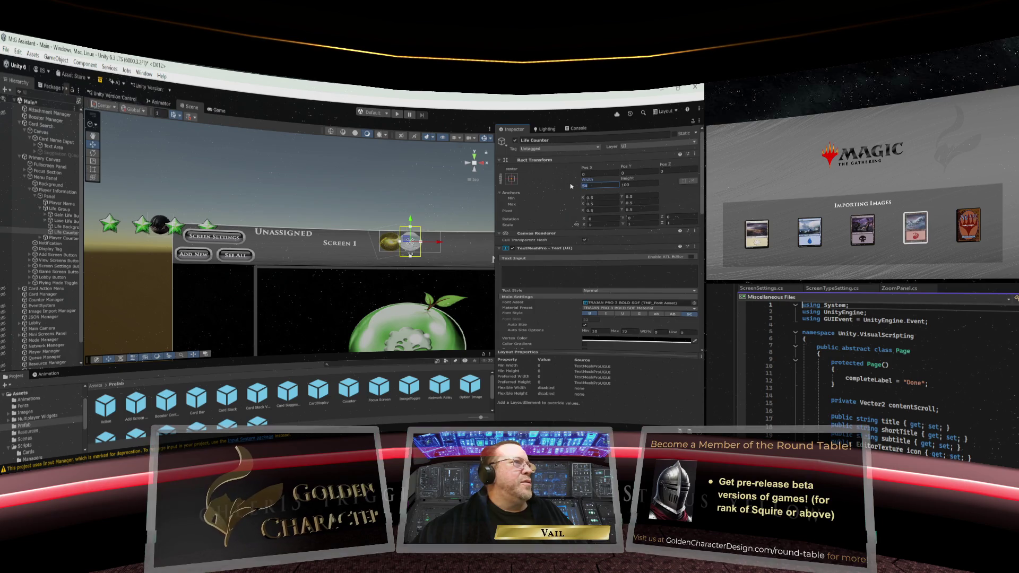
pyautogui.press('BackSpace')
pyautogui.write('0')
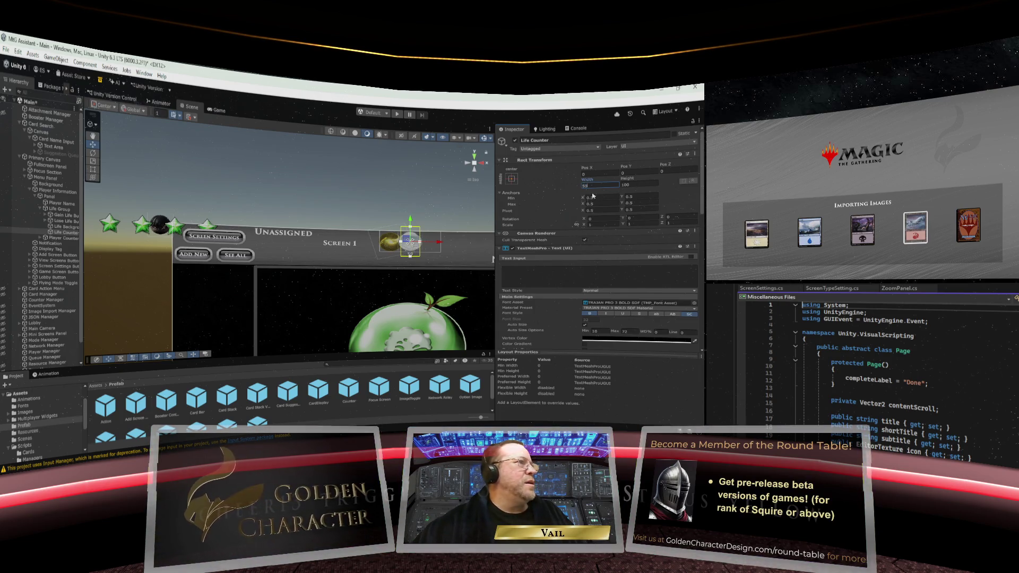
pyautogui.press('Tab')
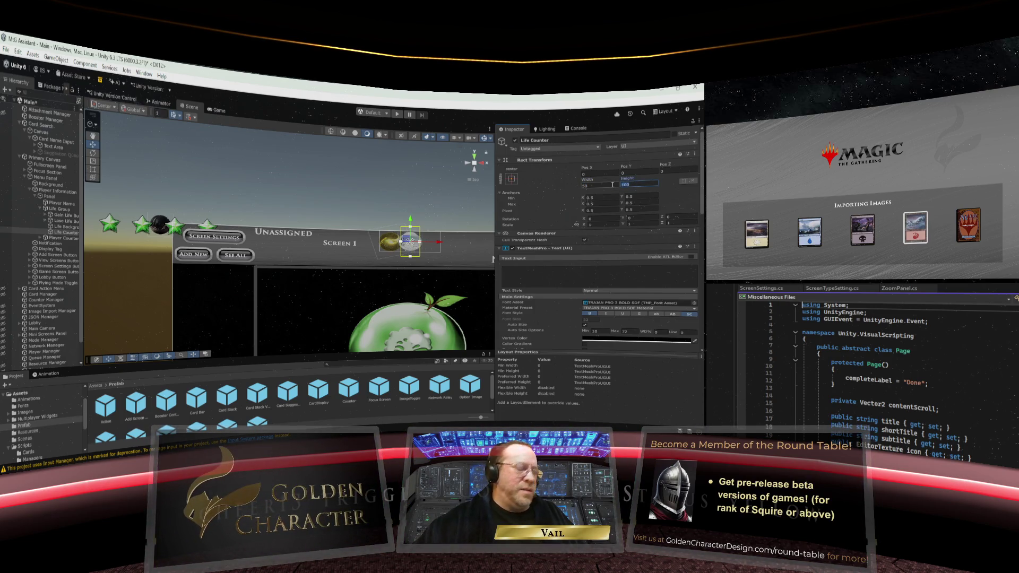
pyautogui.write('50')
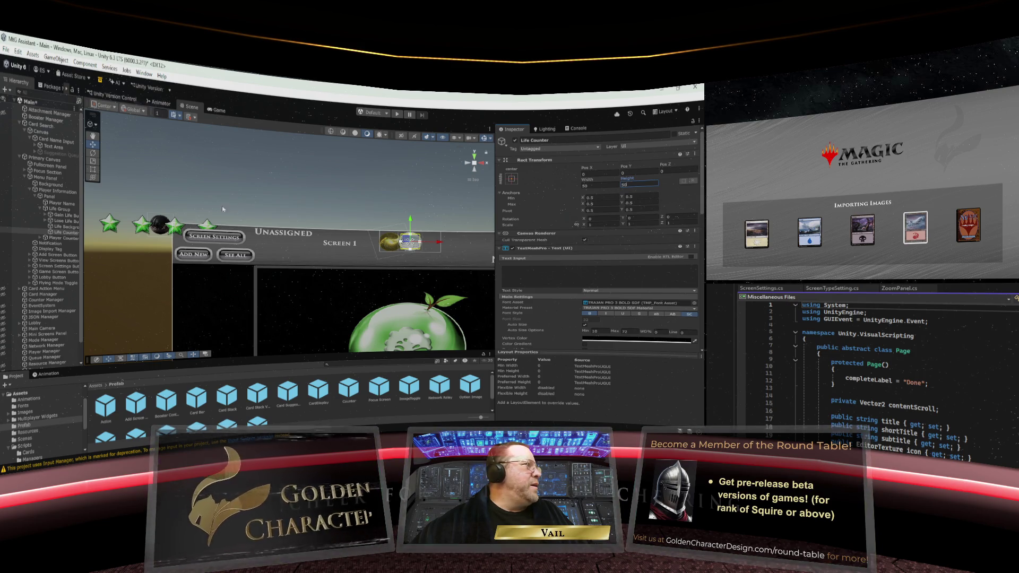
# Reset the Lose Life Button's Rect Transform, then undo it to keep the 68×68 size
pyautogui.click(61, 222)
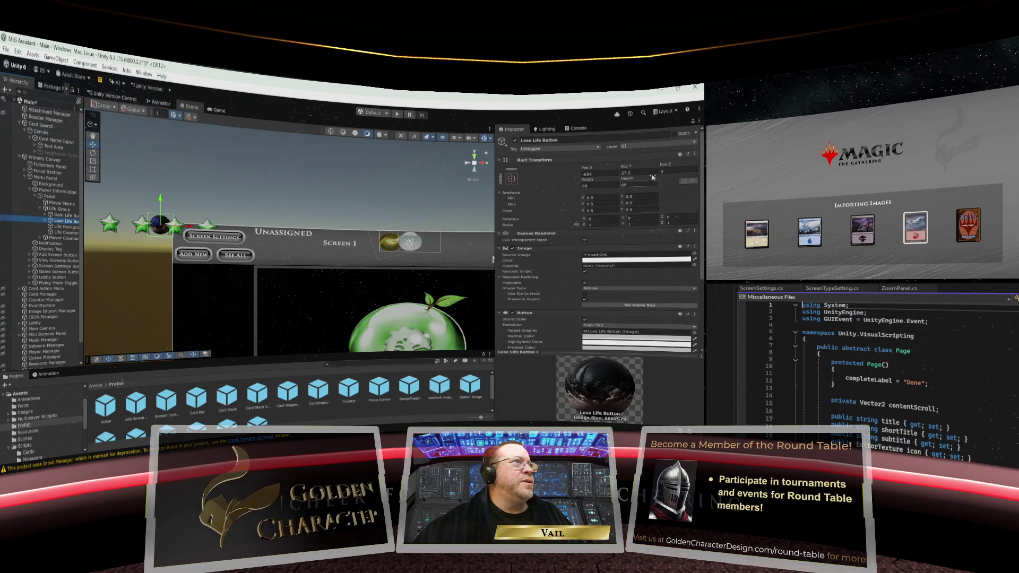
pyautogui.click(694, 154)
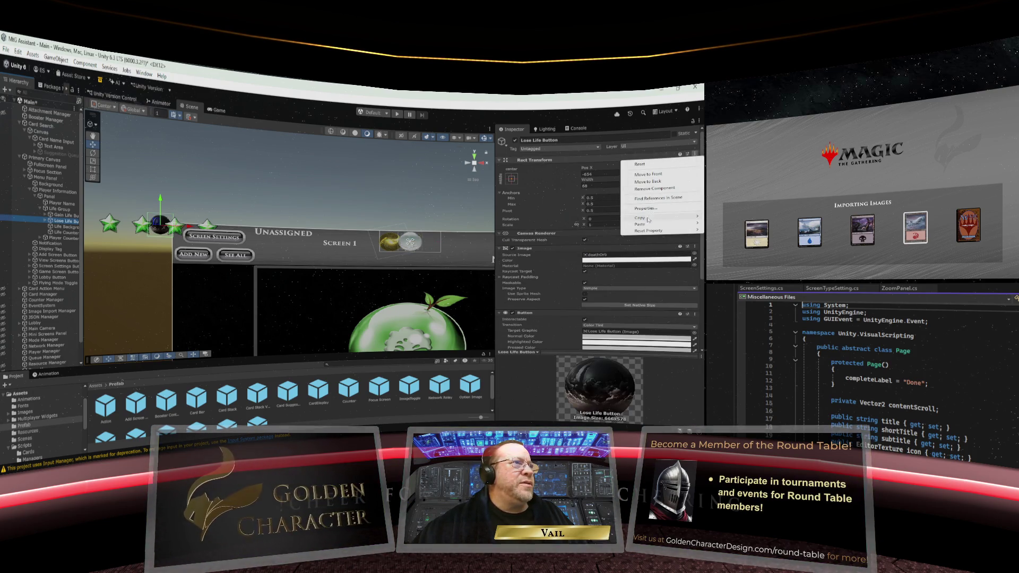
pyautogui.click(648, 165)
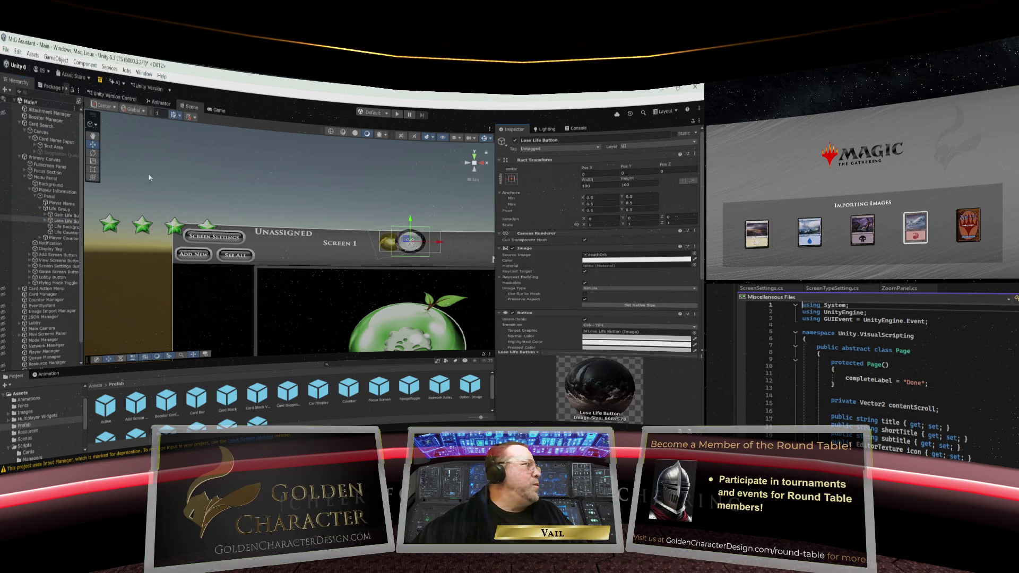
pyautogui.click(18, 52)
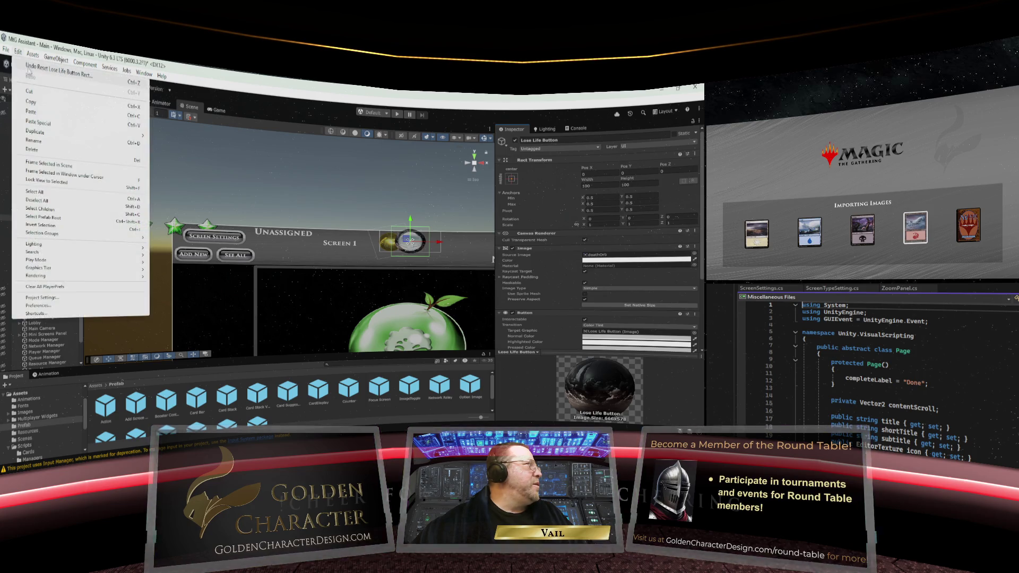
pyautogui.click(30, 67)
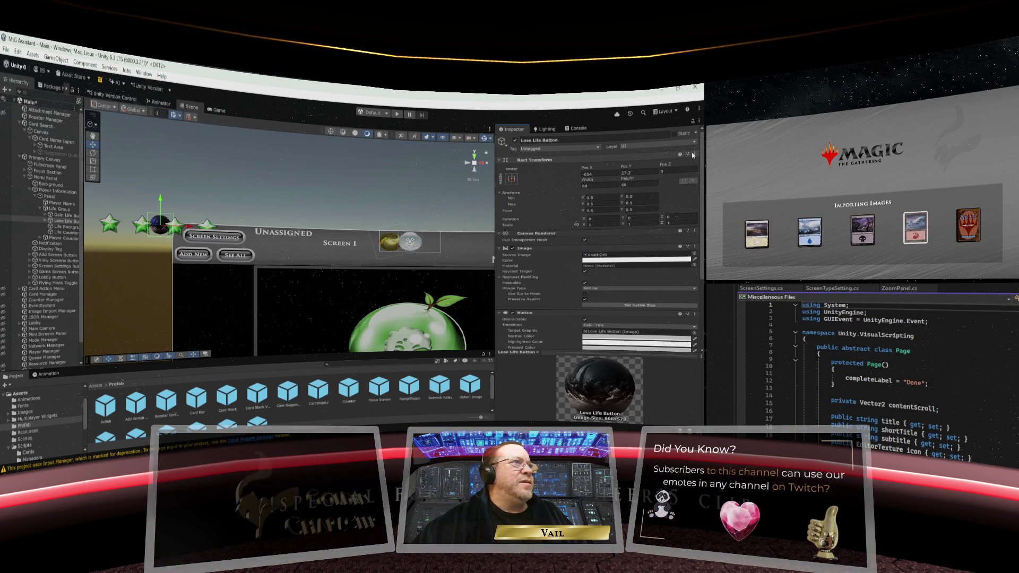
# Set the Lose Life Button's Pos Y to 0 and Pos X to 50
pyautogui.click(638, 172)
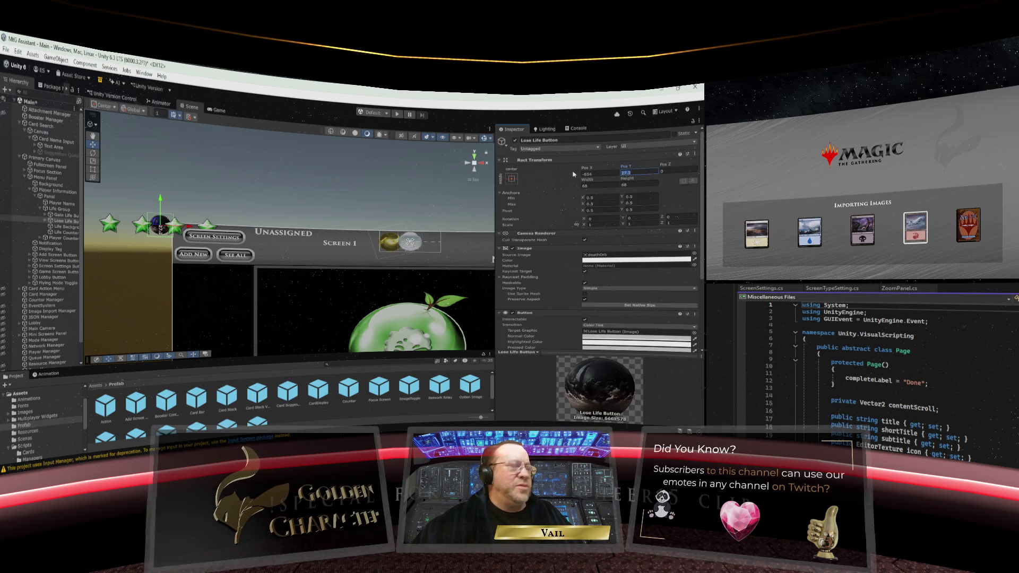
pyautogui.write('0')
pyautogui.hotkey('shift', 'Tab')
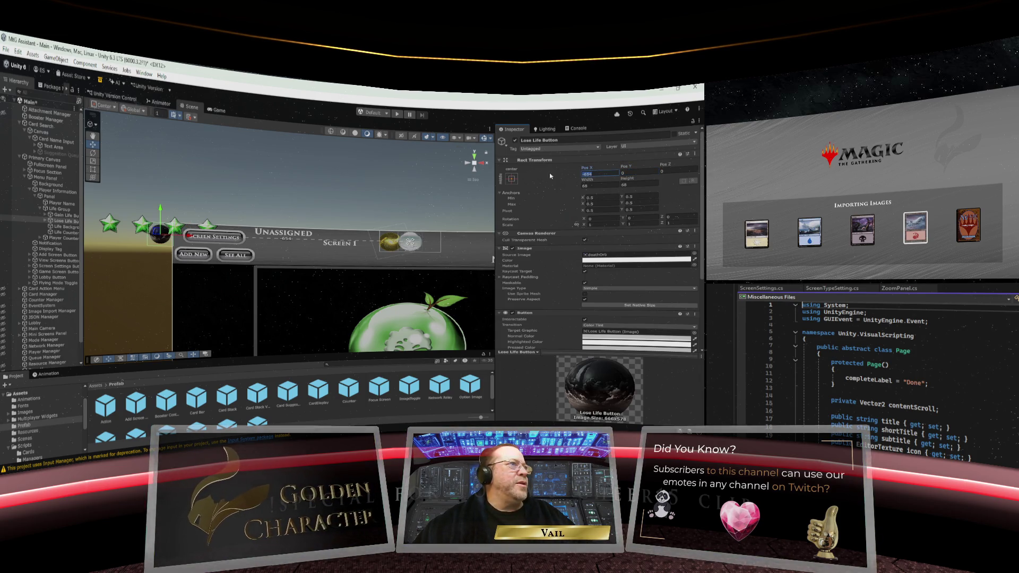
pyautogui.write('0')
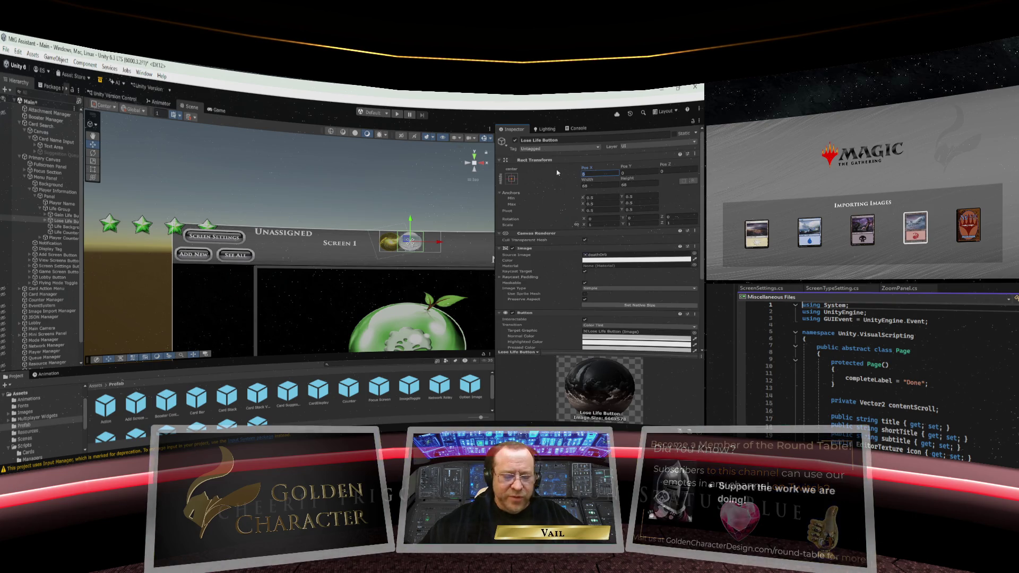
pyautogui.write('50')
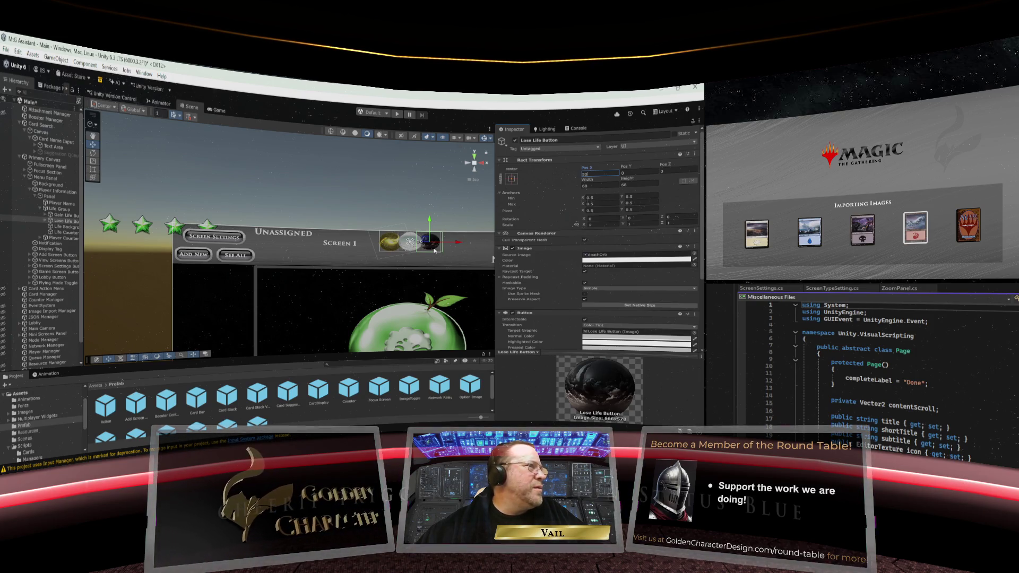
pyautogui.scroll(5, 268, 239)
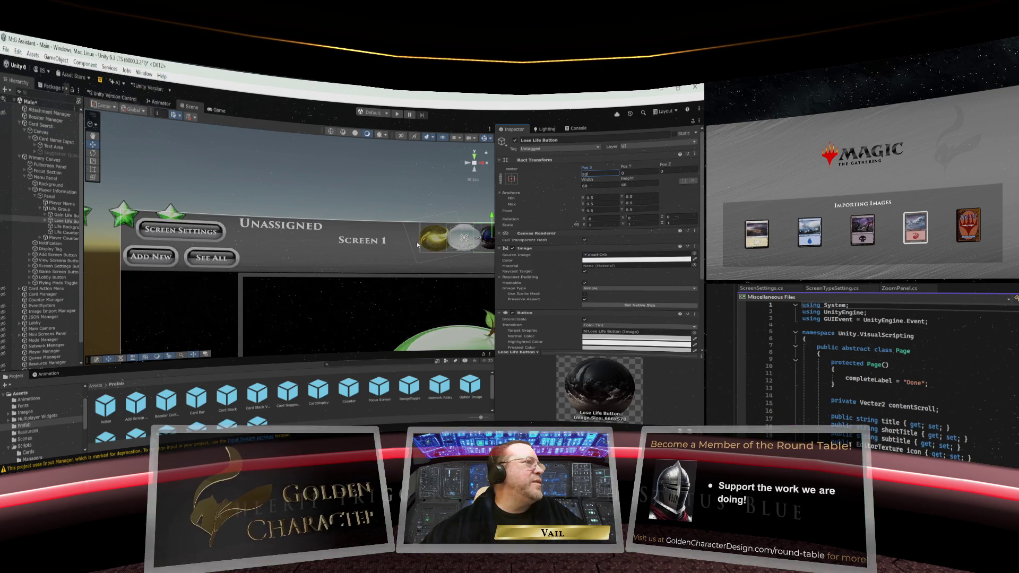
pyautogui.click(93, 137)
pyautogui.moveTo(459, 272); pyautogui.dragTo(247, 271)
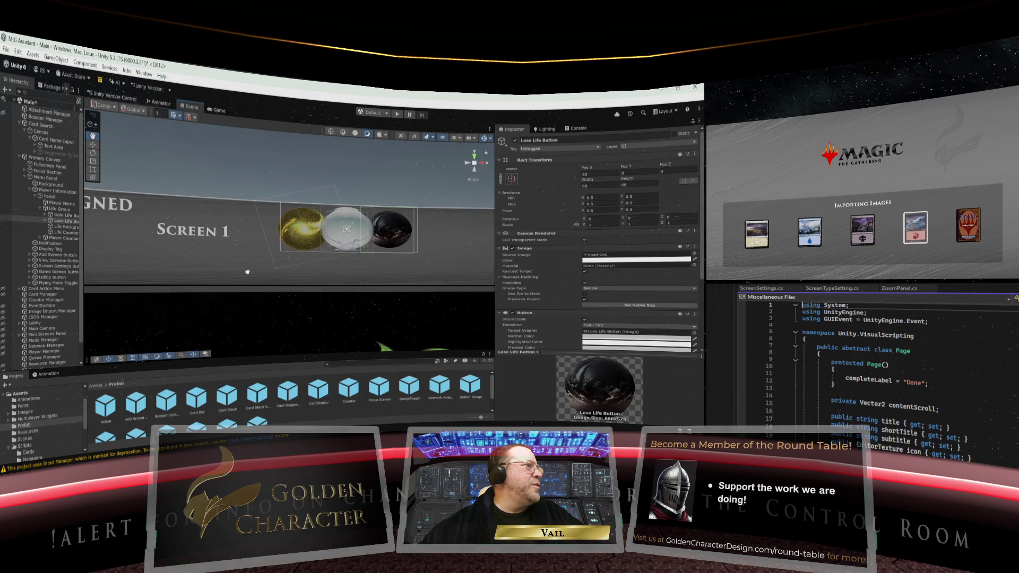
pyautogui.scroll(3, 378, 258)
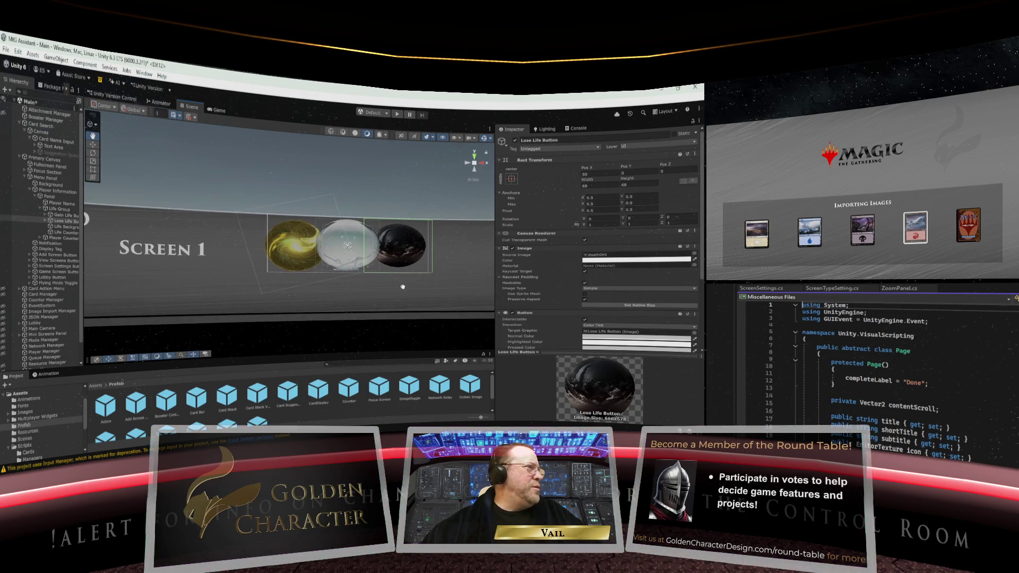
pyautogui.scroll(2, 393, 281)
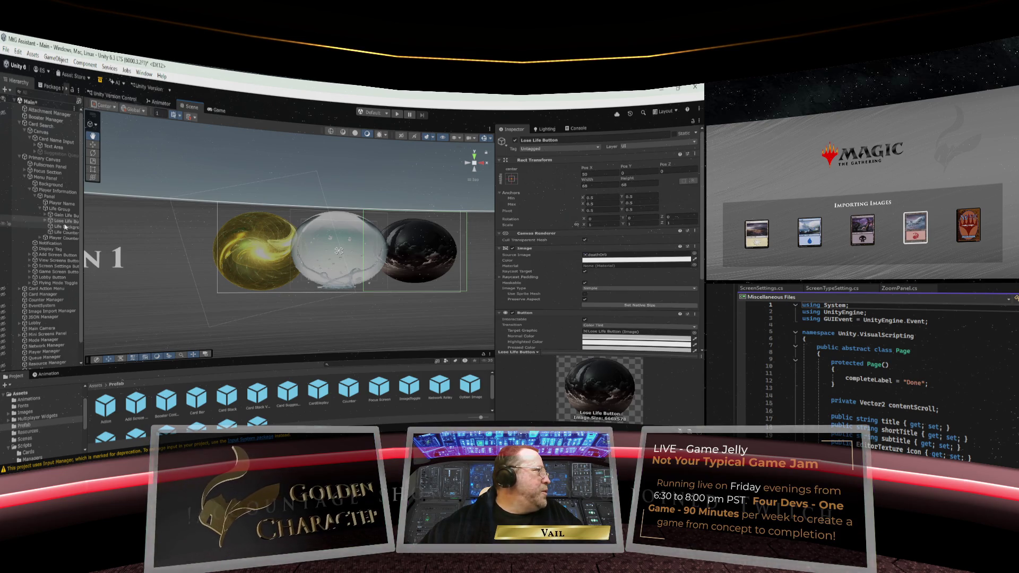
pyautogui.click(65, 215)
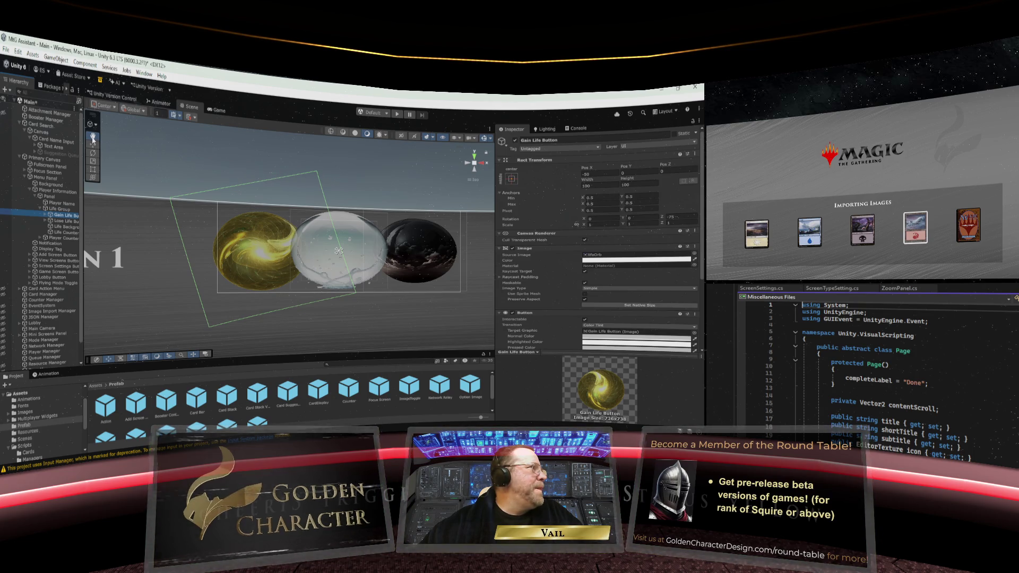
pyautogui.click(93, 145)
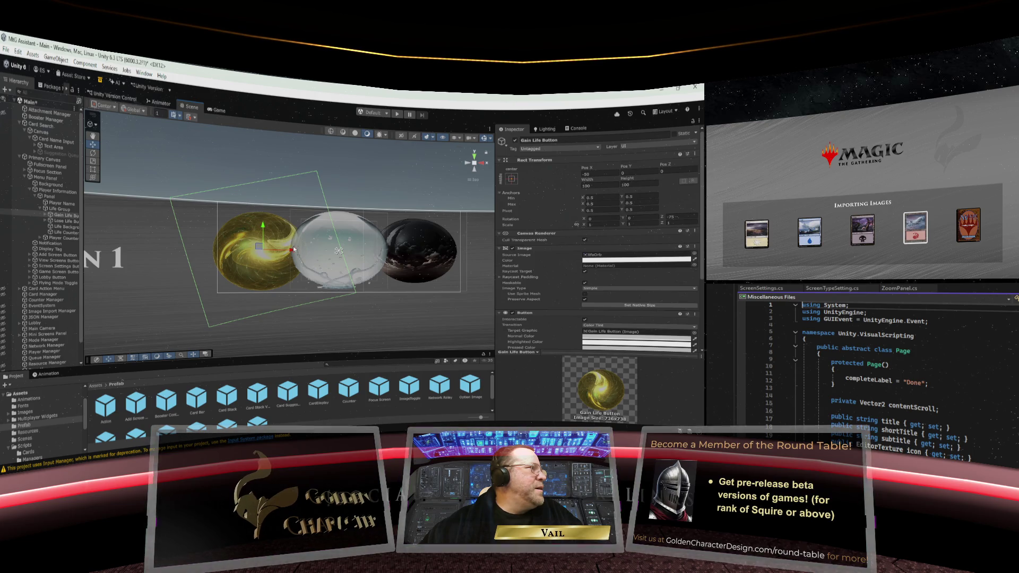
# Reposition the gold Gain Life orb and resize it to 88 by 88
pyautogui.moveTo(295, 249); pyautogui.dragTo(448, 253)
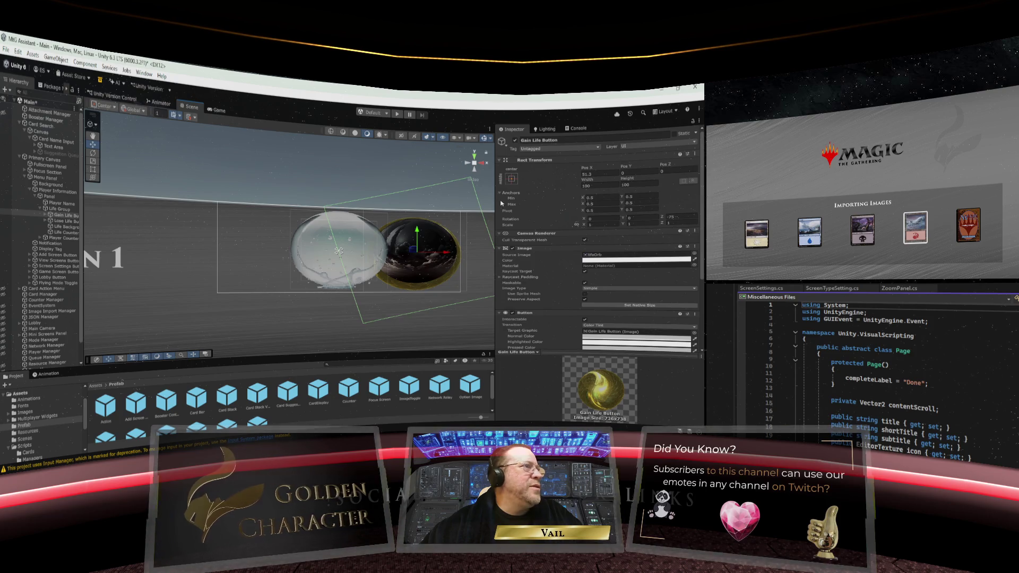
pyautogui.click(586, 182)
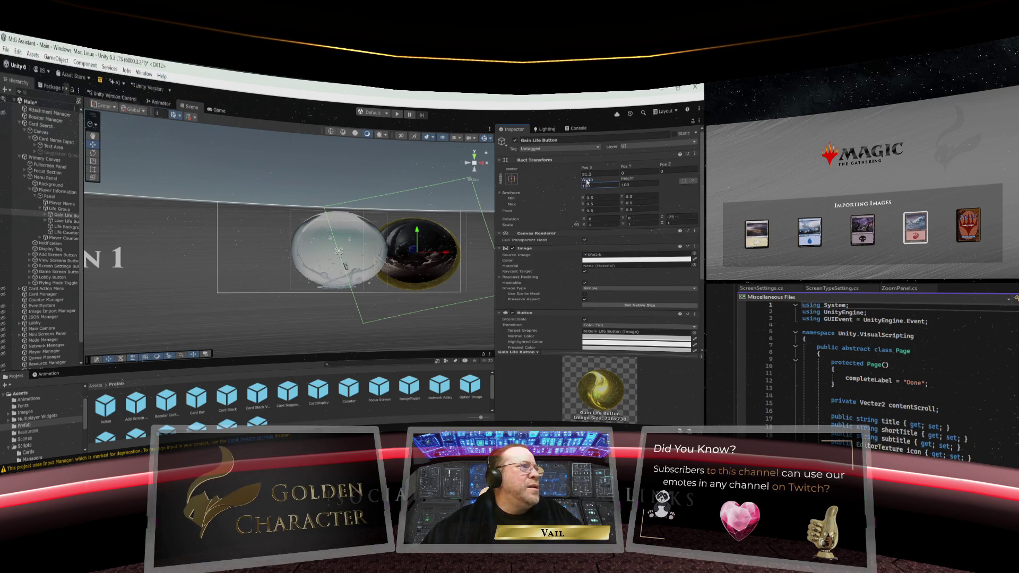
pyautogui.moveTo(586, 182); pyautogui.dragTo(483, 182)
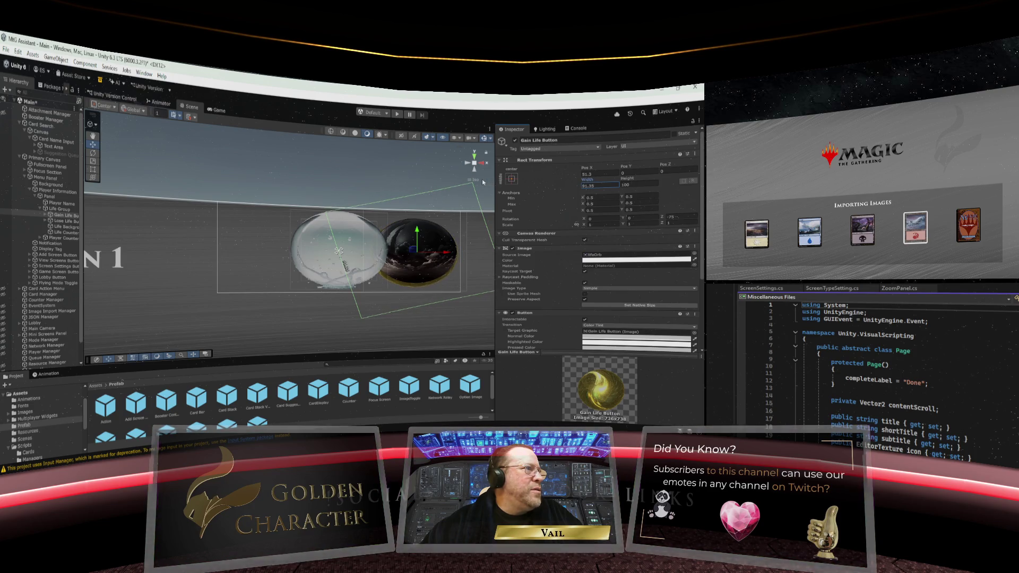
pyautogui.click(592, 185)
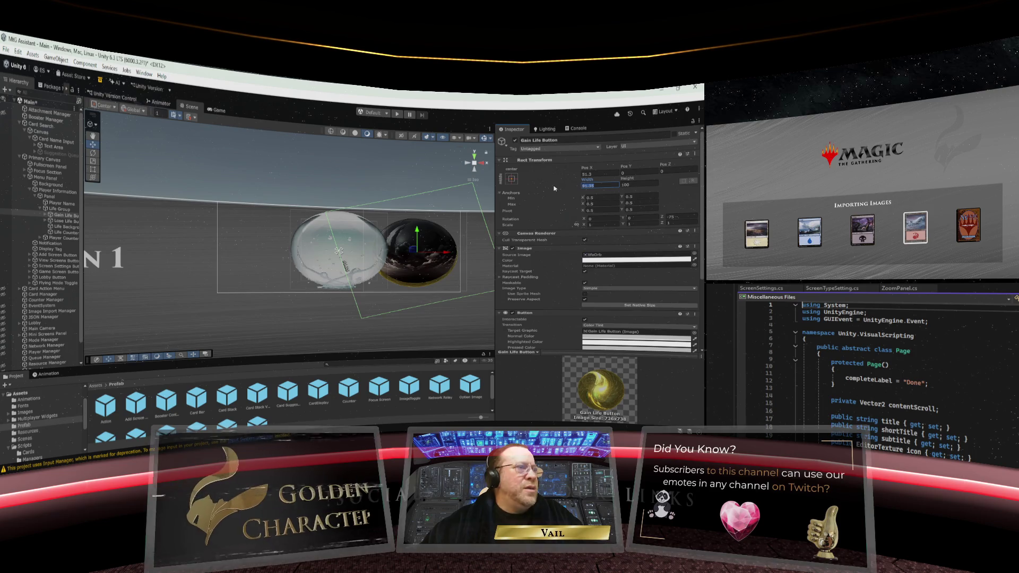
pyautogui.write('90')
pyautogui.click(629, 184)
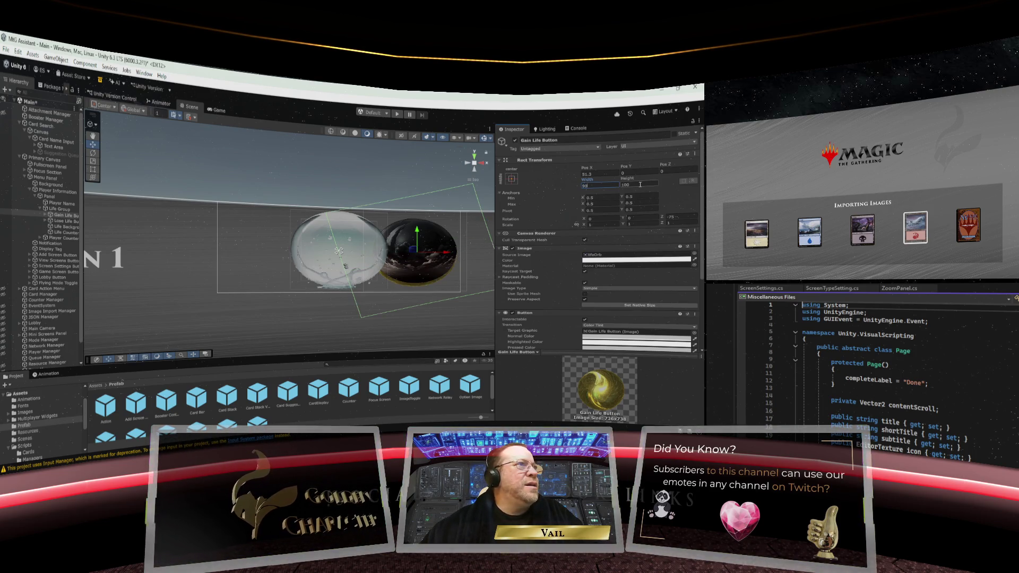
pyautogui.write('90')
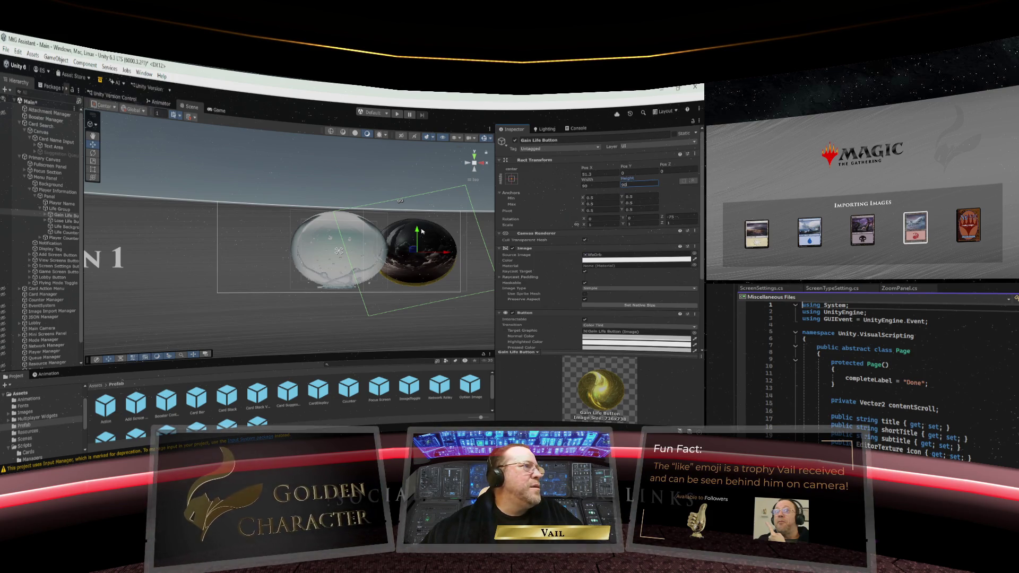
pyautogui.moveTo(422, 231); pyautogui.dragTo(425, 230)
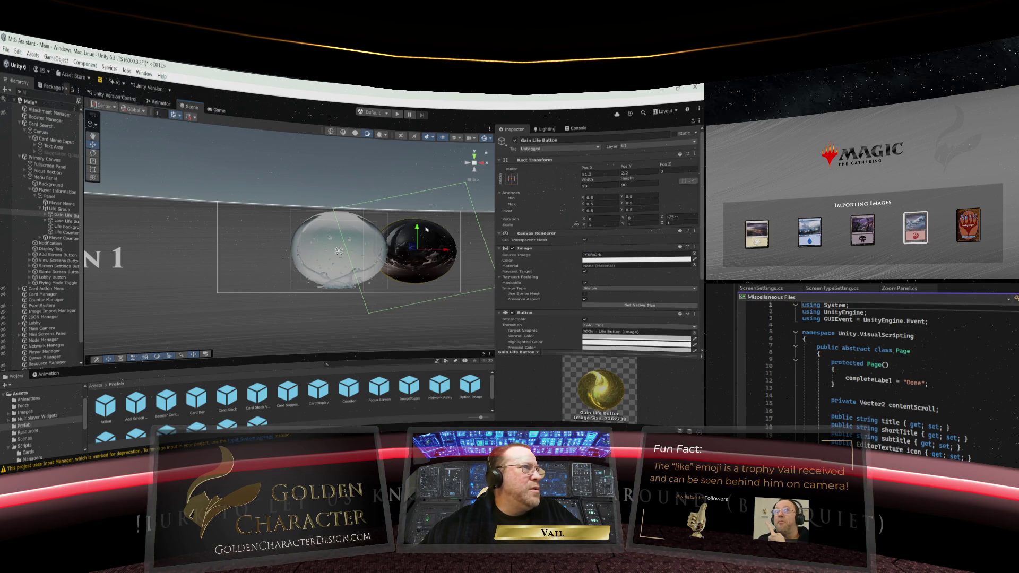
pyautogui.click(583, 185)
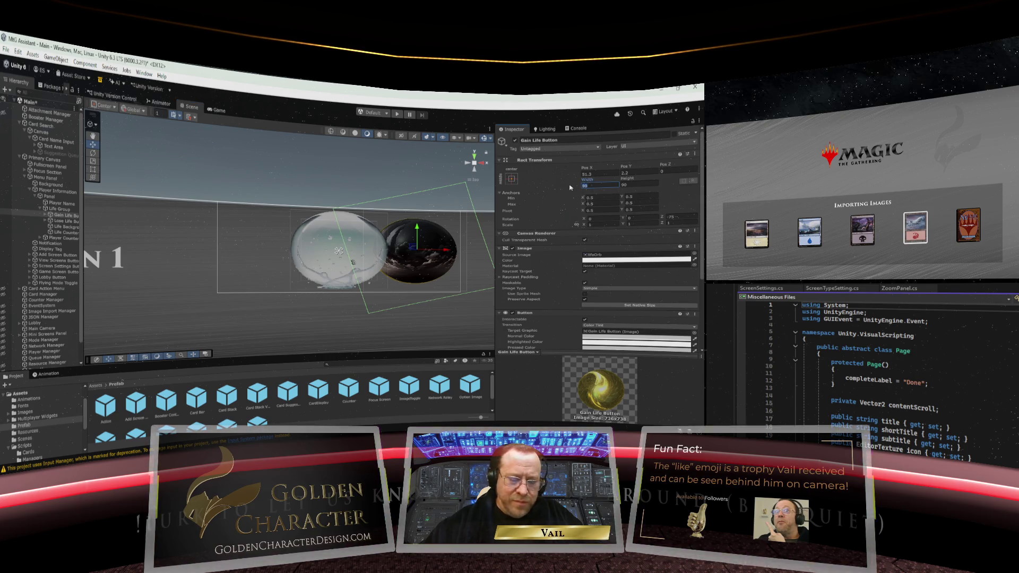
pyautogui.write('80')
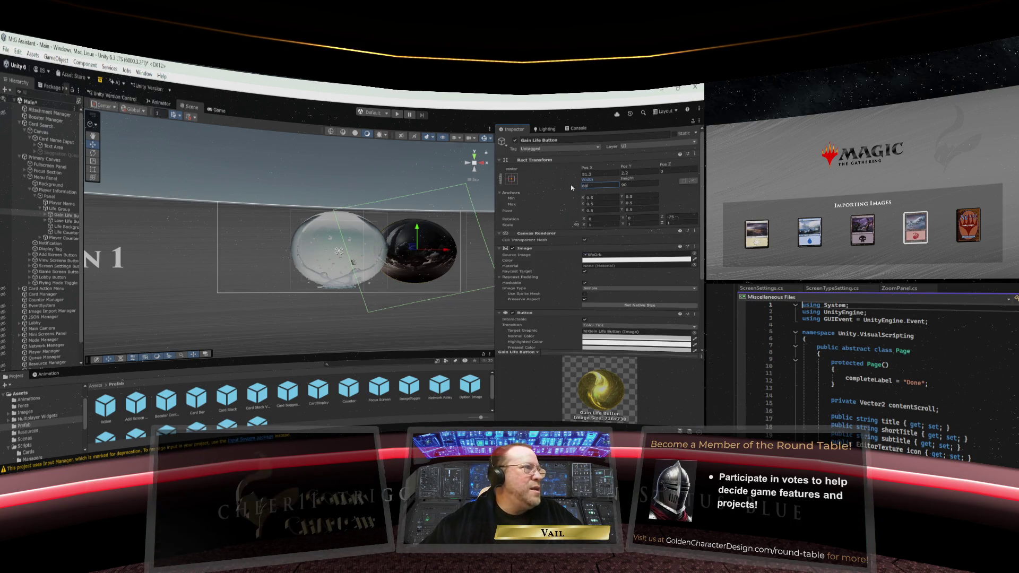
pyautogui.click(612, 183)
pyautogui.write('88')
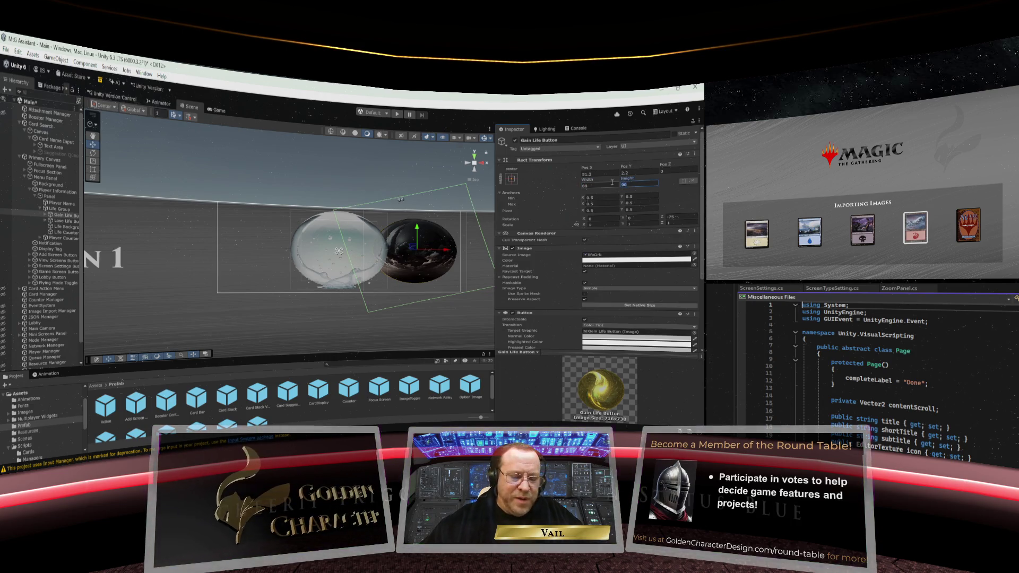
pyautogui.press('Return')
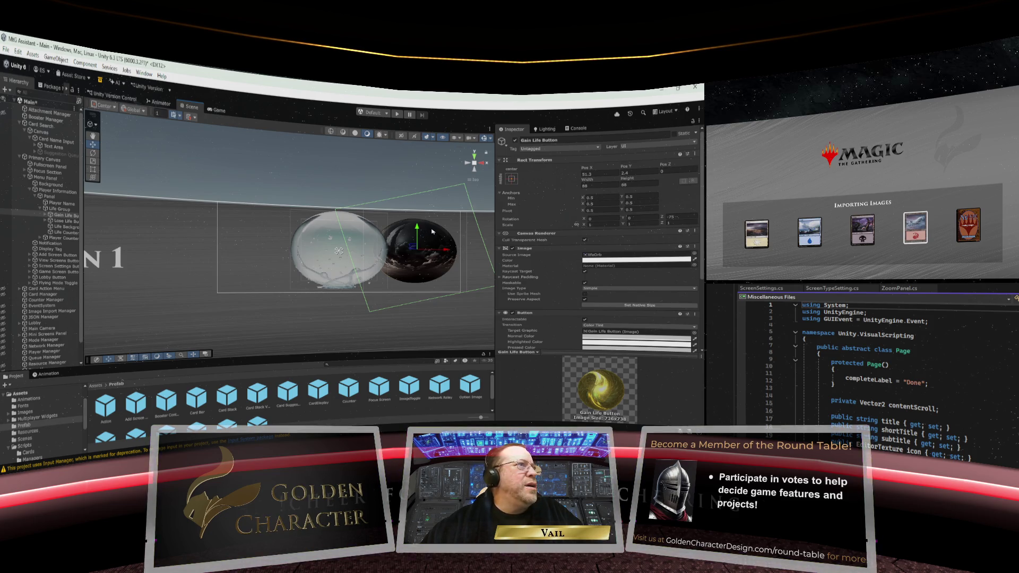
# Set the gold orb's Pos X to -50, left of the clear orb
pyautogui.click(595, 173)
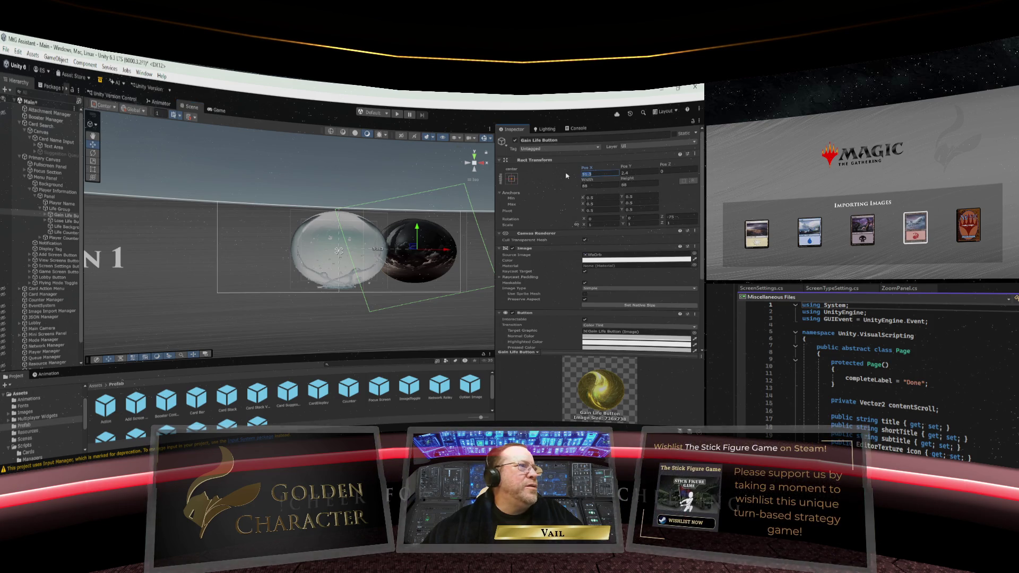
pyautogui.write('-50')
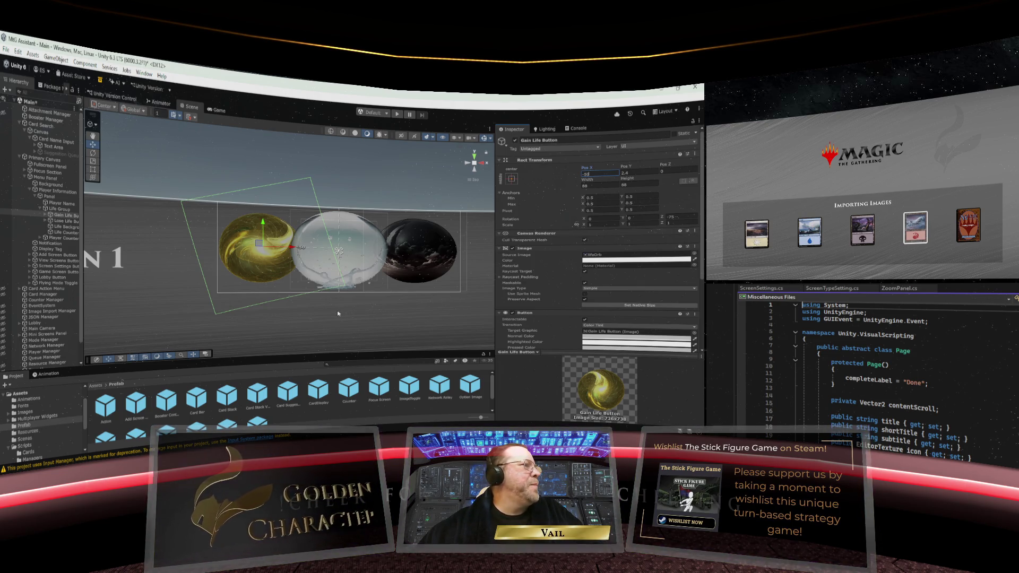
pyautogui.scroll(-2, 345, 310)
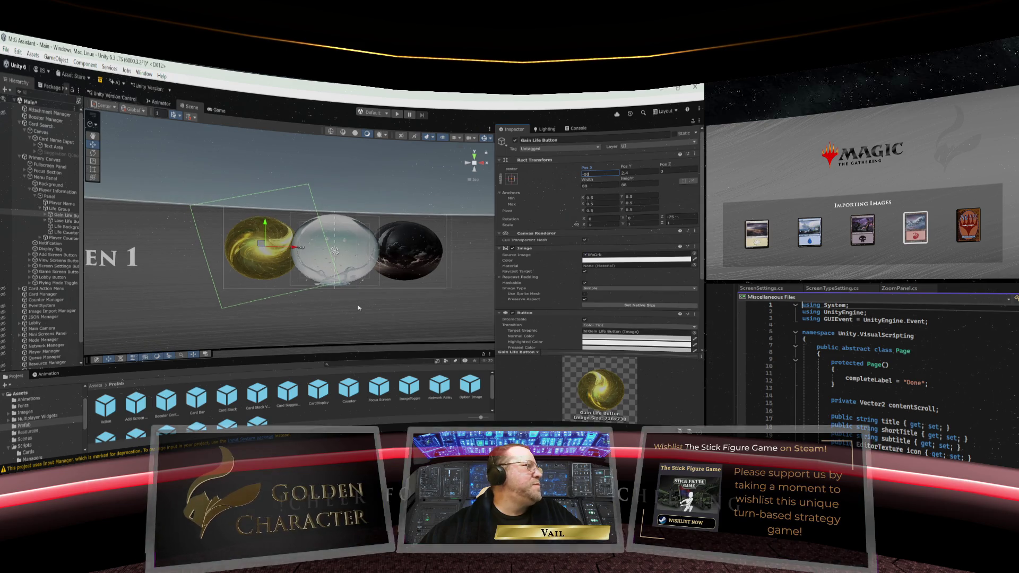
pyautogui.click(66, 233)
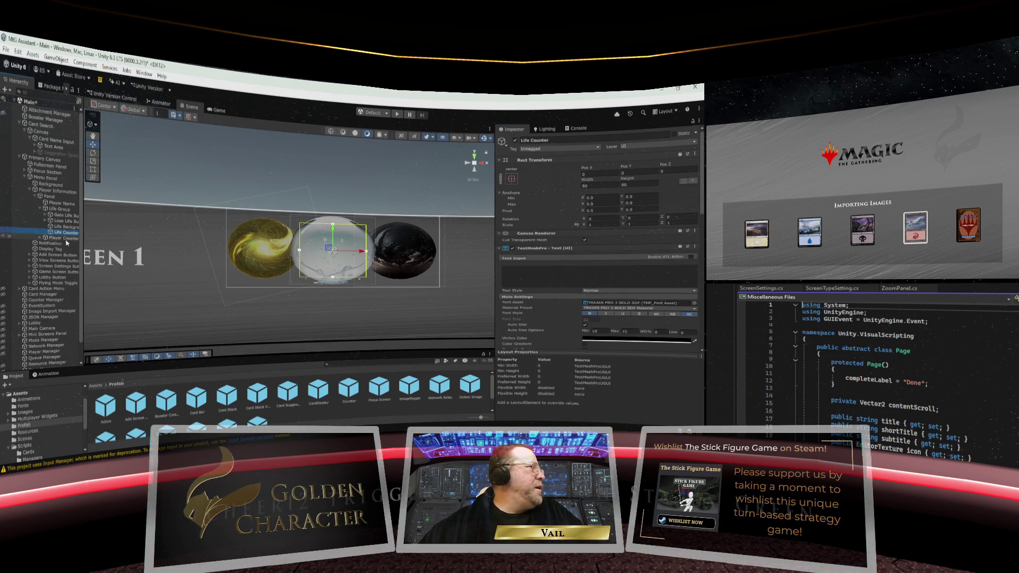
pyautogui.click(518, 270)
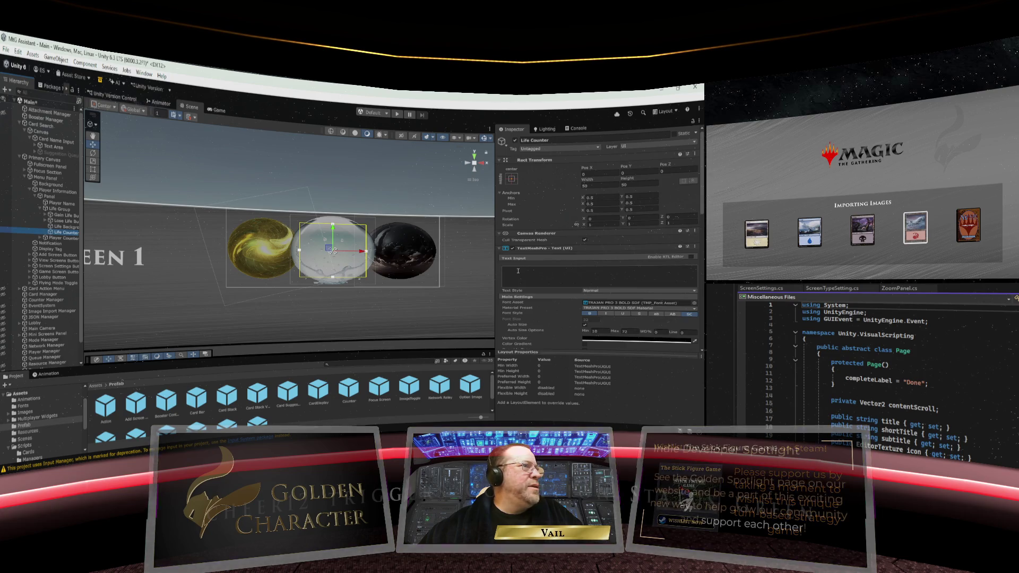
pyautogui.write('40')
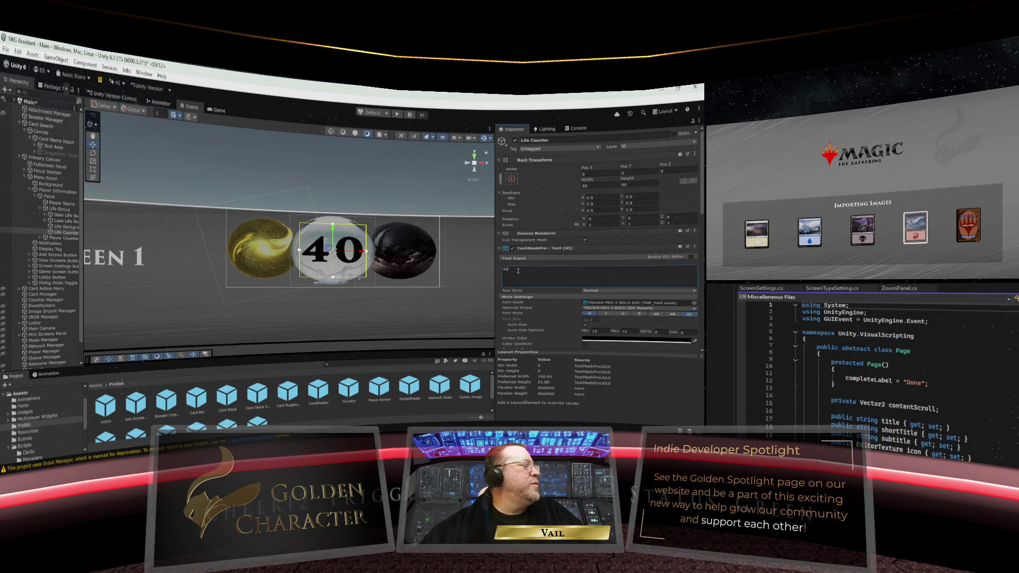
pyautogui.click(381, 324)
pyautogui.scroll(-10, 380, 305)
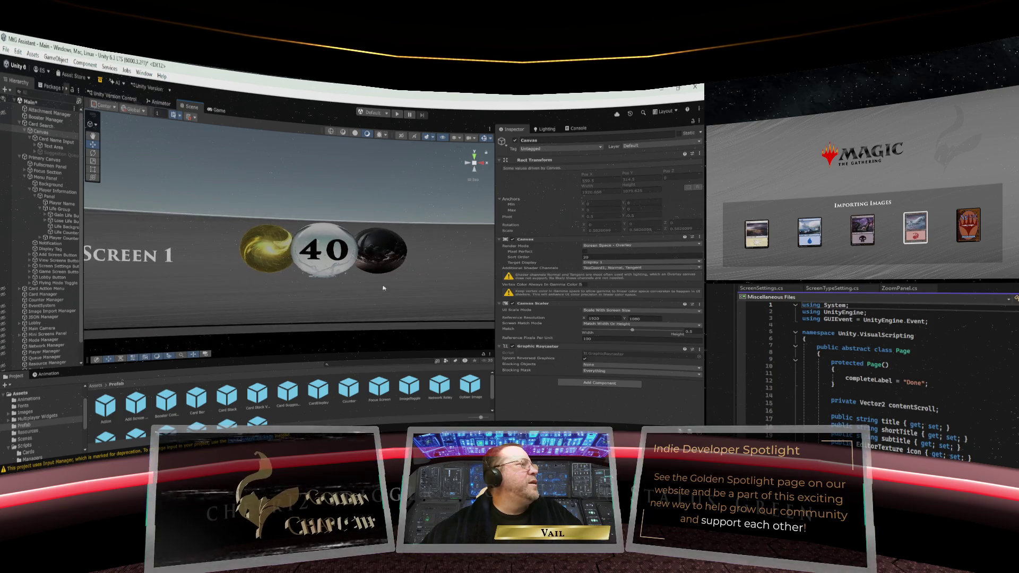
pyautogui.scroll(5, 367, 260)
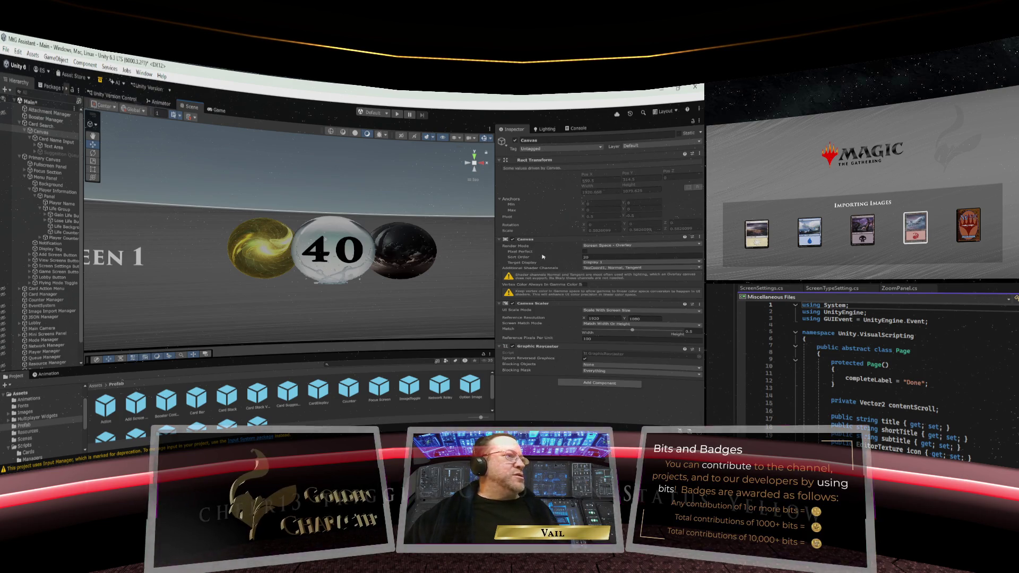
pyautogui.click(60, 233)
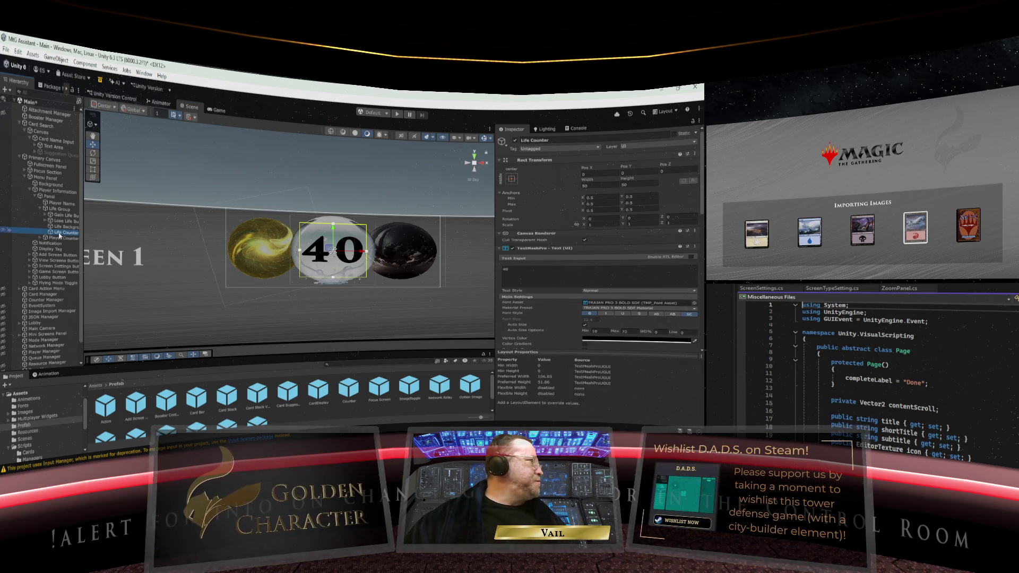
pyautogui.click(512, 272)
pyautogui.press('BackSpace')
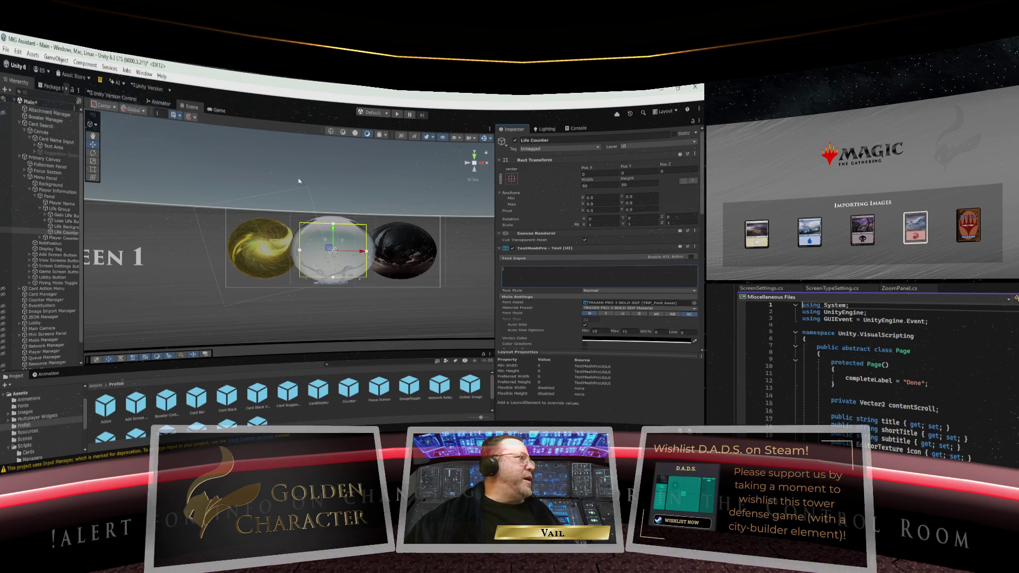
pyautogui.click(276, 166)
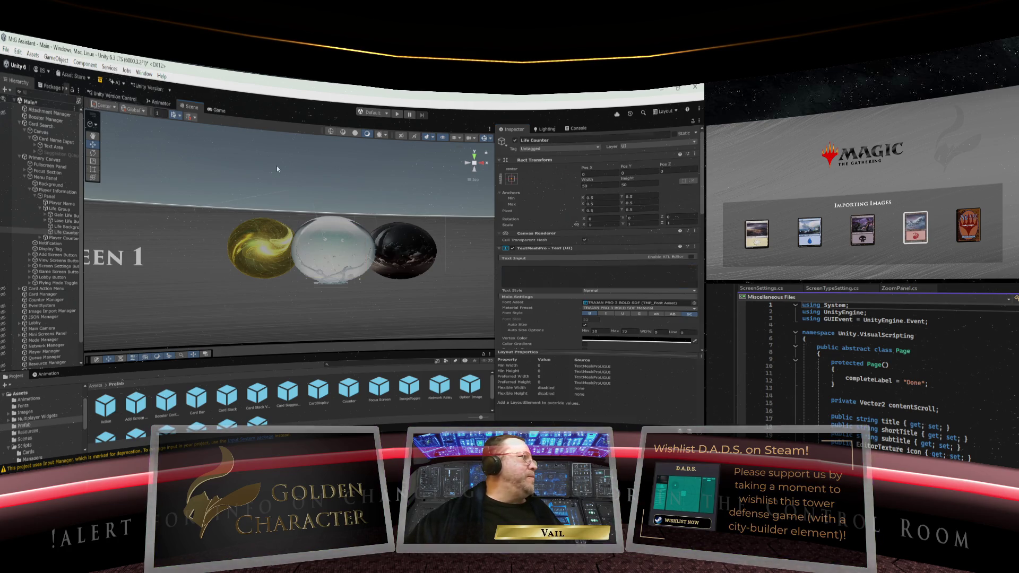
# Collapse Life Group in the Hierarchy and save the Main scene
pyautogui.click(40, 210)
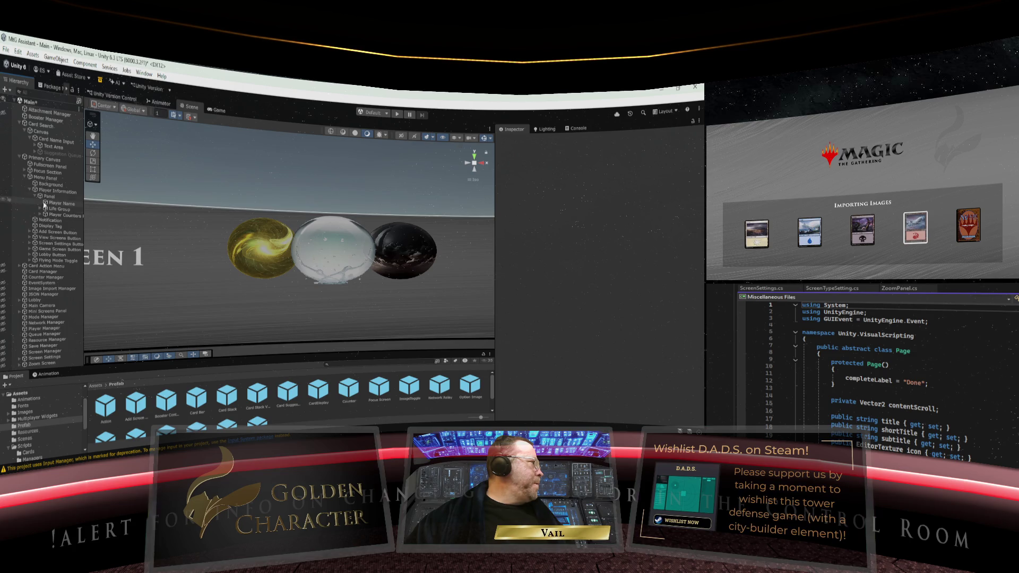
pyautogui.click(6, 50)
pyautogui.click(38, 105)
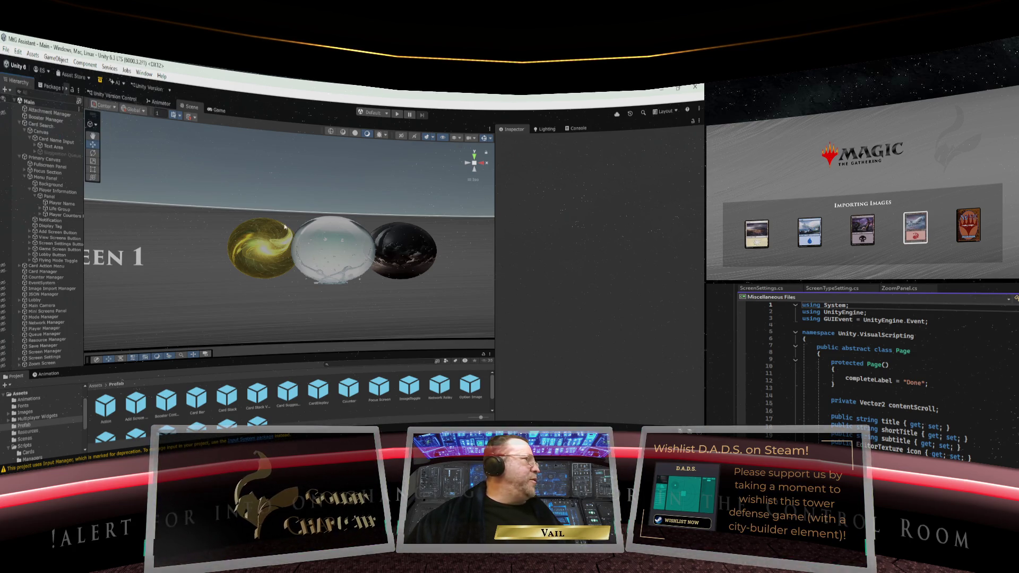
# Zoom the Scene view around the header and select Player Information
pyautogui.scroll(-10, 284, 226)
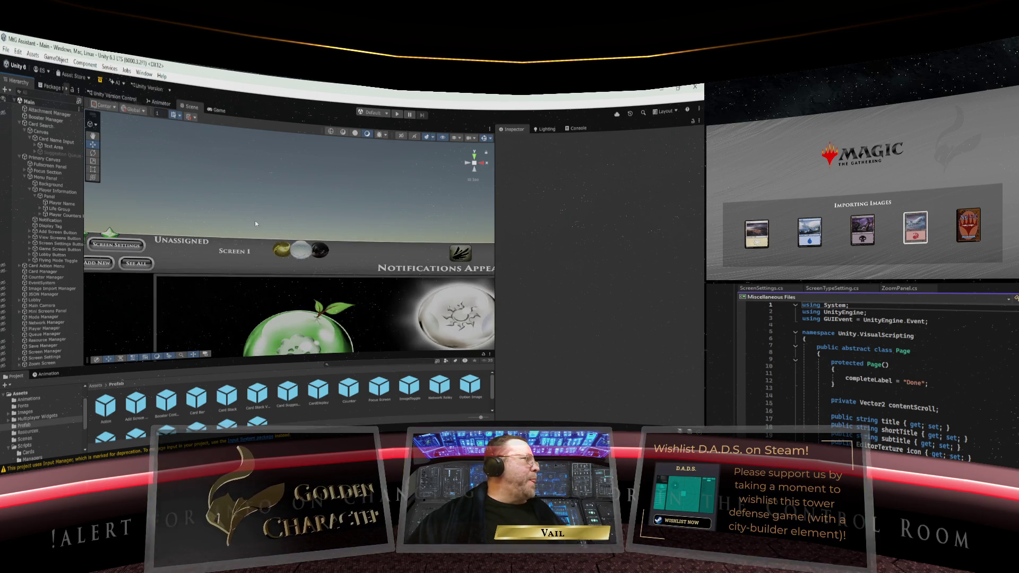
pyautogui.scroll(-5, 253, 223)
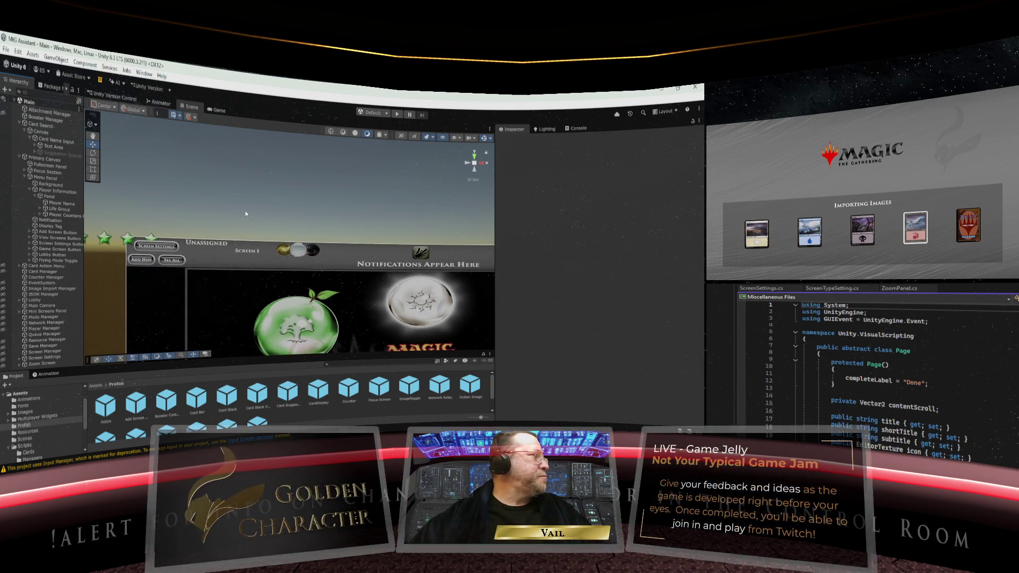
pyautogui.scroll(3, 245, 213)
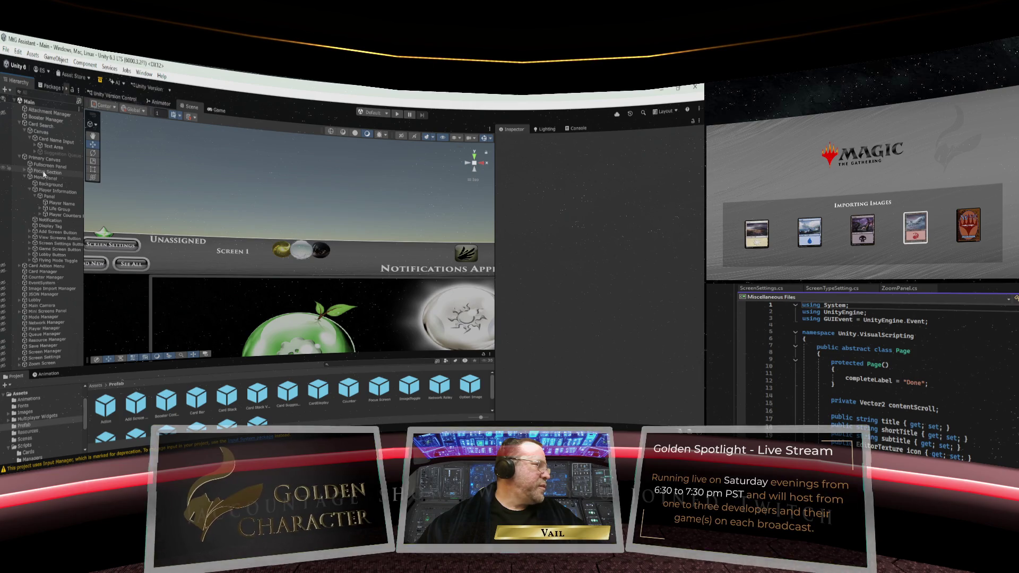
pyautogui.scroll(-5, 219, 204)
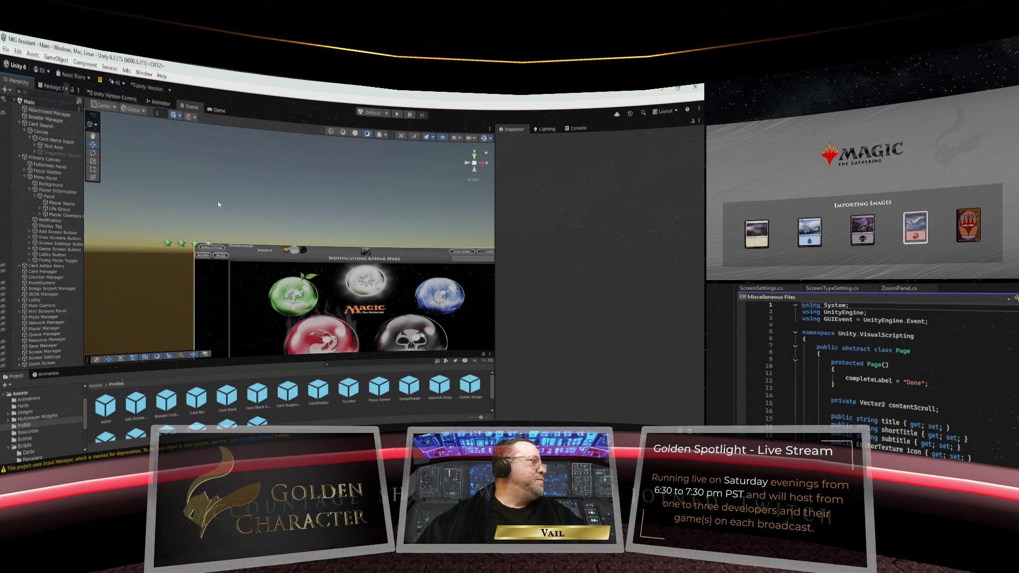
pyautogui.scroll(1, 218, 208)
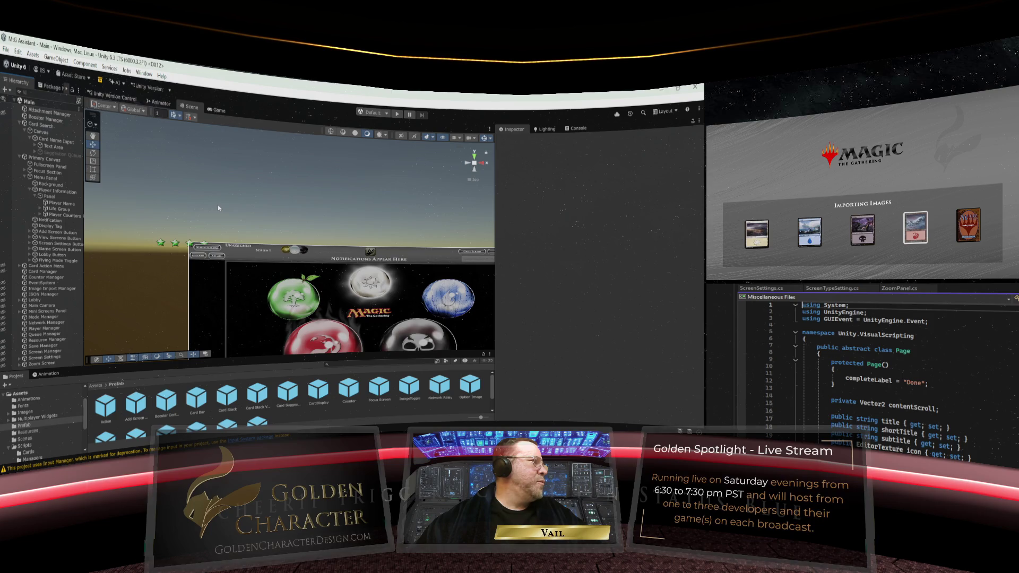
pyautogui.scroll(5, 218, 207)
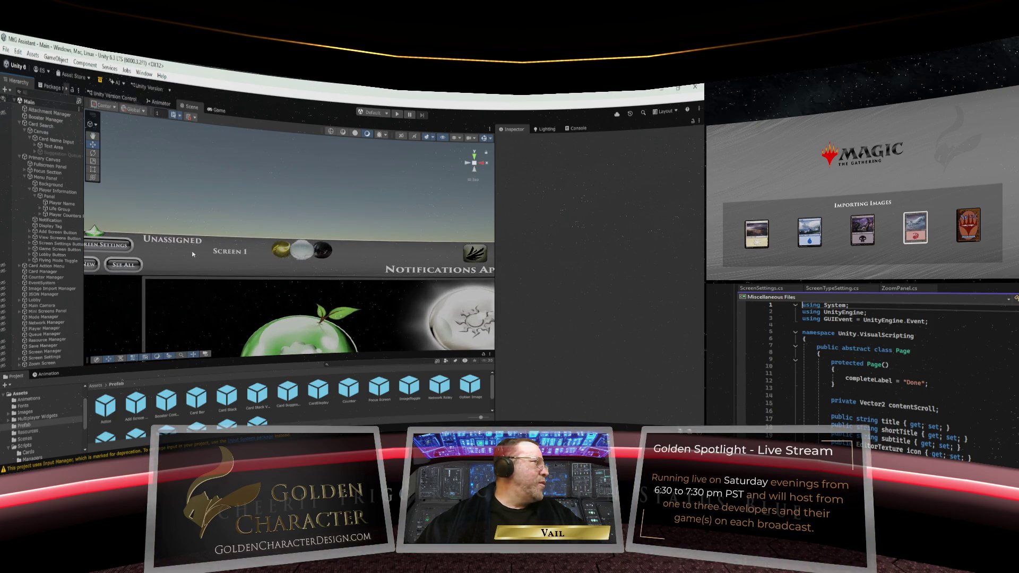
pyautogui.scroll(-2, 214, 251)
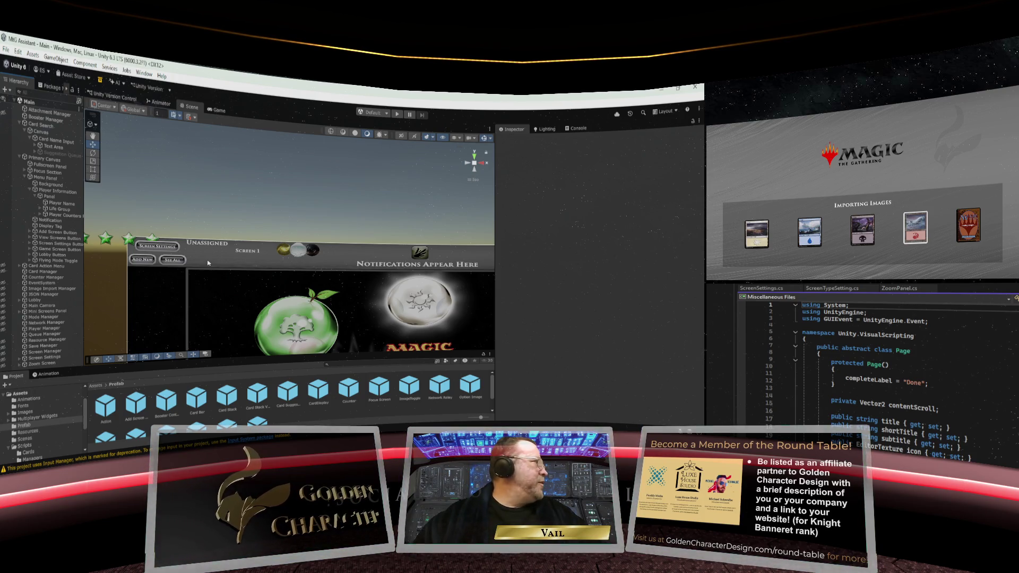
pyautogui.click(55, 191)
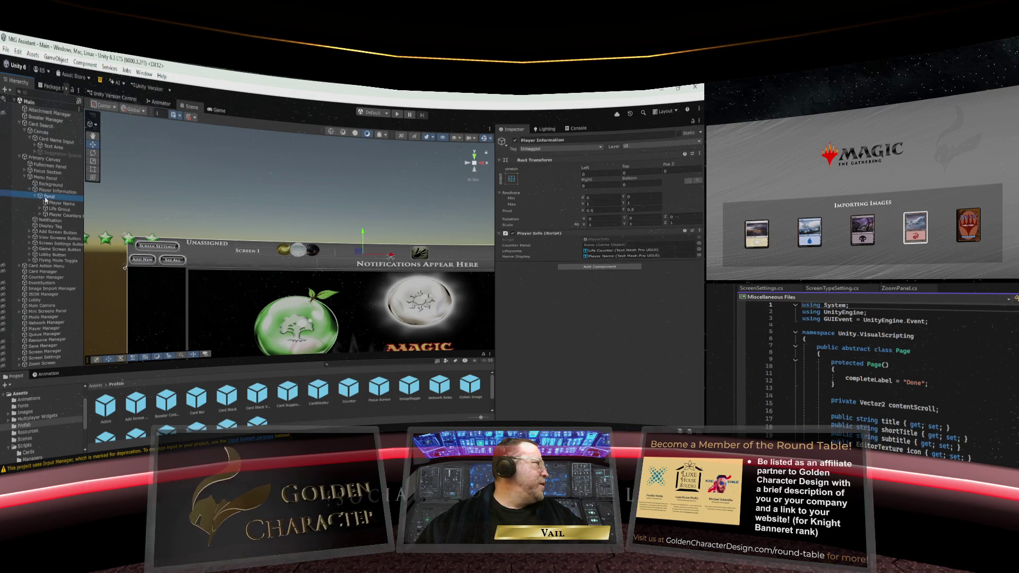
# Drag the Life Group's Pos X left to about -81.8
pyautogui.click(47, 197)
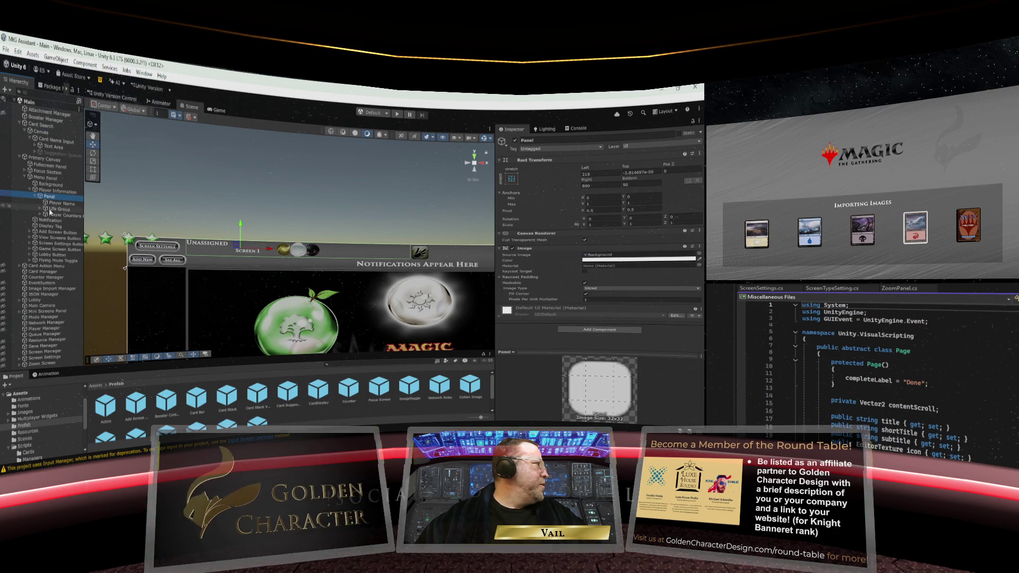
pyautogui.click(52, 210)
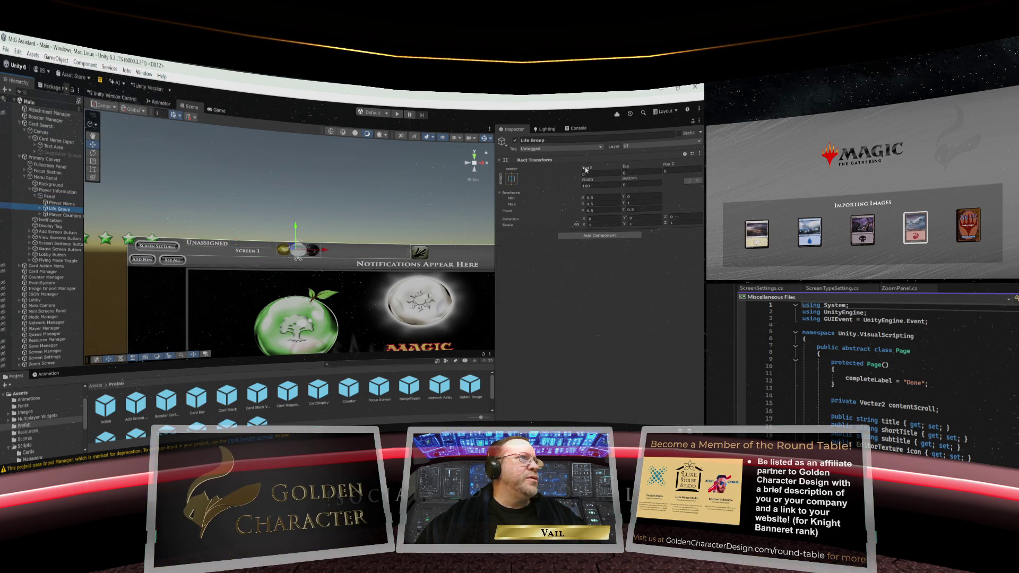
pyautogui.moveTo(586, 170)
pyautogui.mouseDown()
pyautogui.moveTo(340, 178)
pyautogui.moveTo(487, 183)
pyautogui.mouseUp()
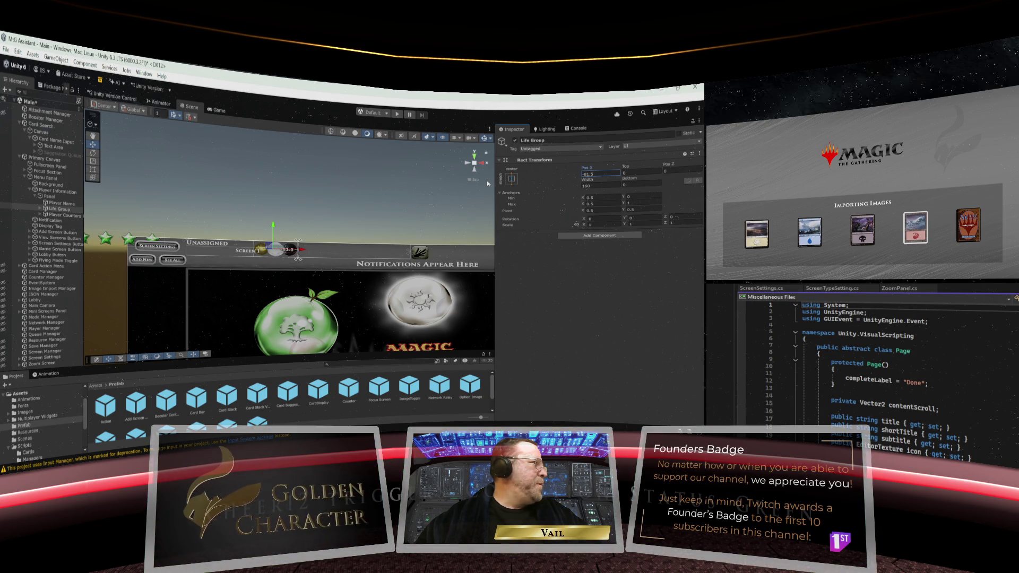
pyautogui.moveTo(487, 183); pyautogui.dragTo(587, 184)
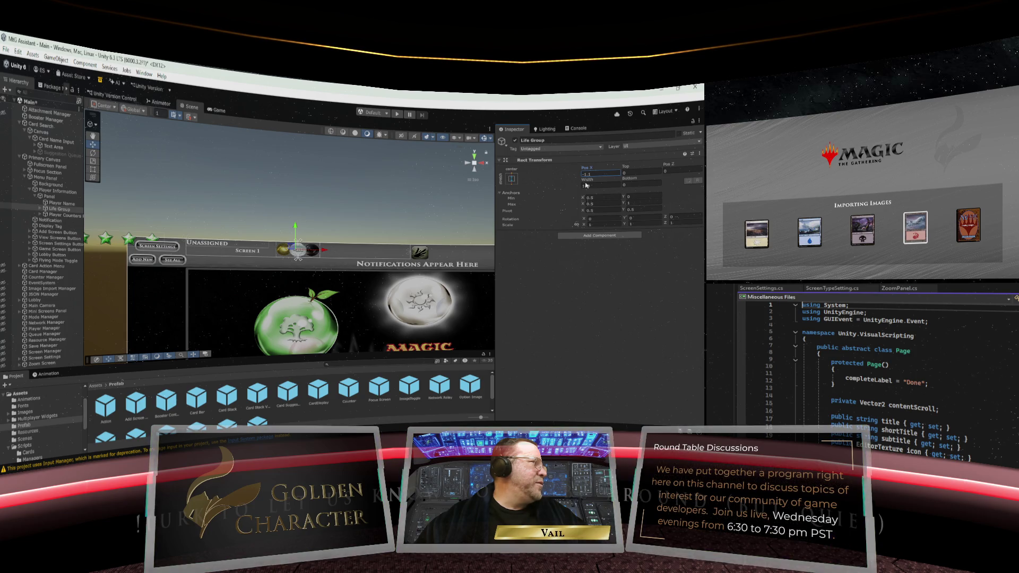
pyautogui.moveTo(586, 184); pyautogui.dragTo(487, 185)
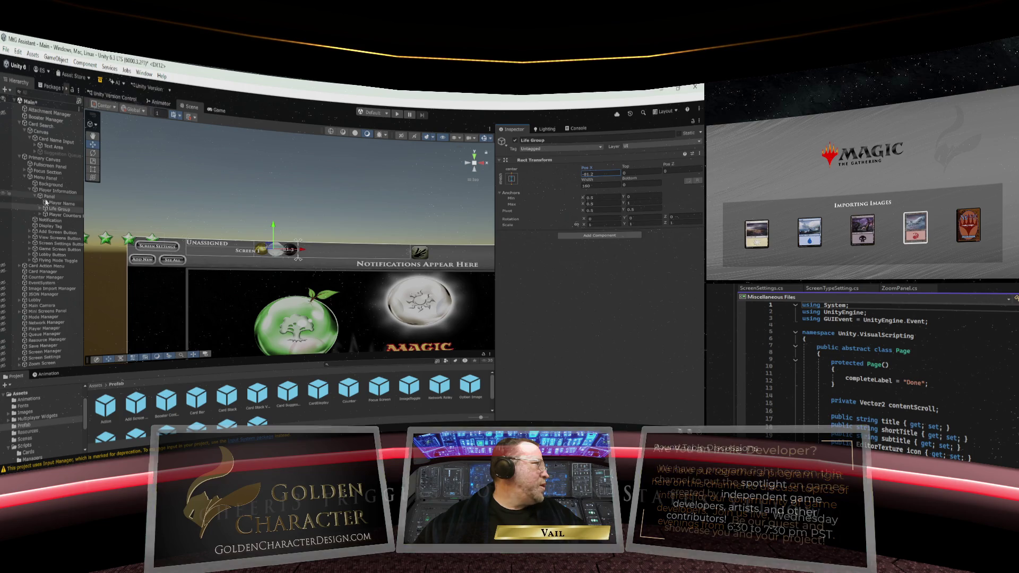
pyautogui.click(55, 204)
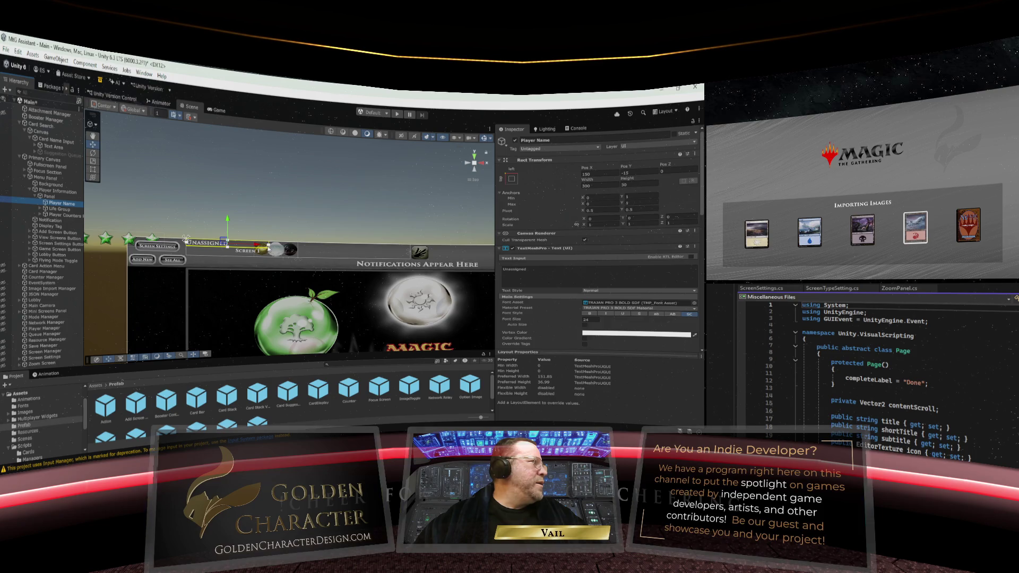
pyautogui.click(269, 246)
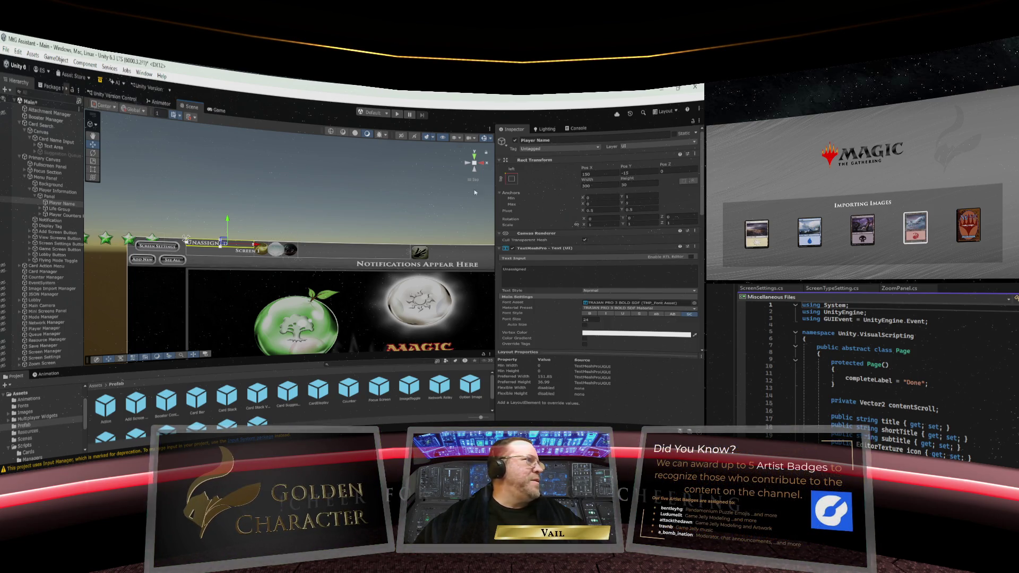
pyautogui.click(93, 137)
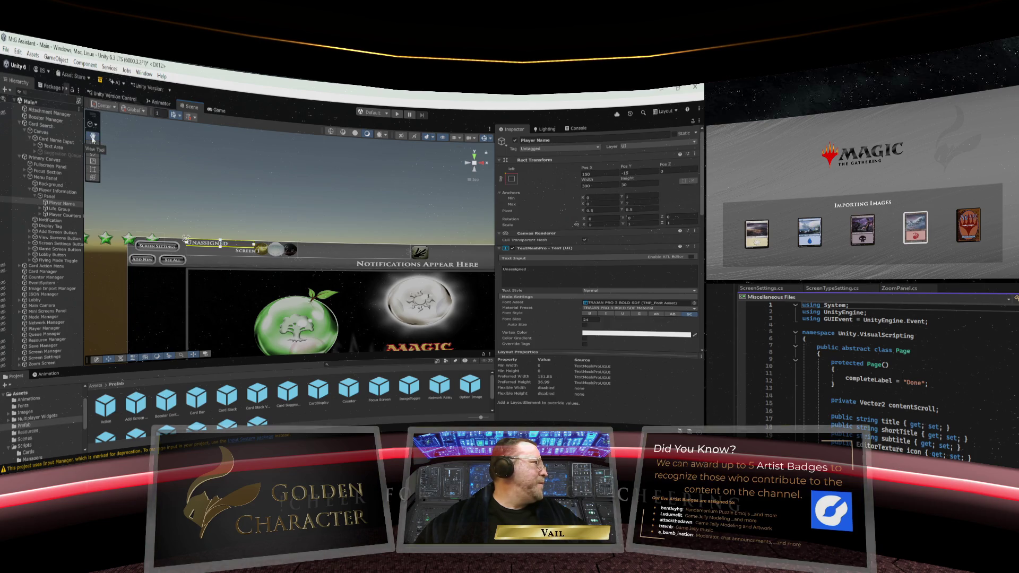
pyautogui.click(92, 145)
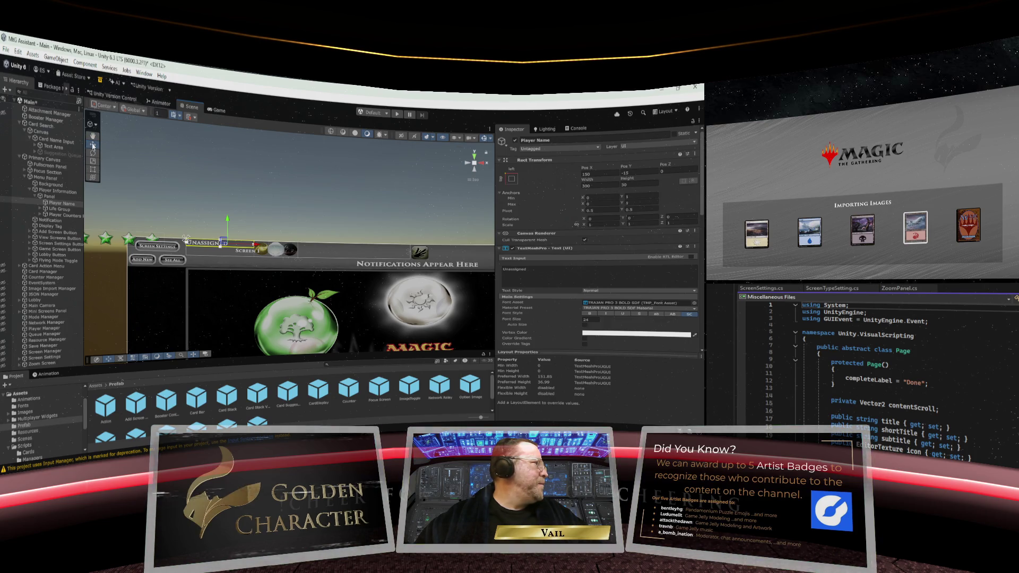
pyautogui.scroll(-10, 560, 262)
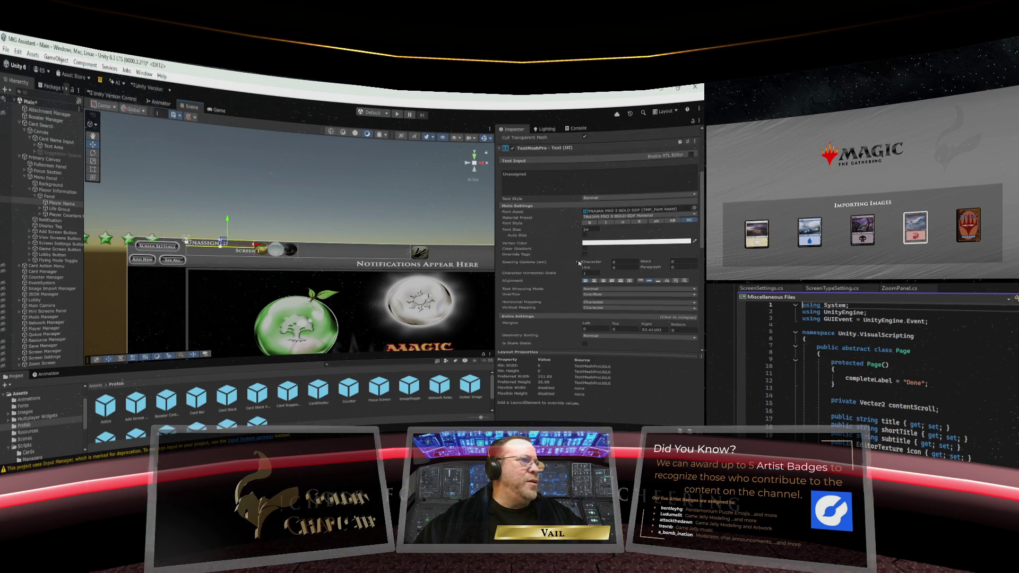
pyautogui.scroll(6, 560, 263)
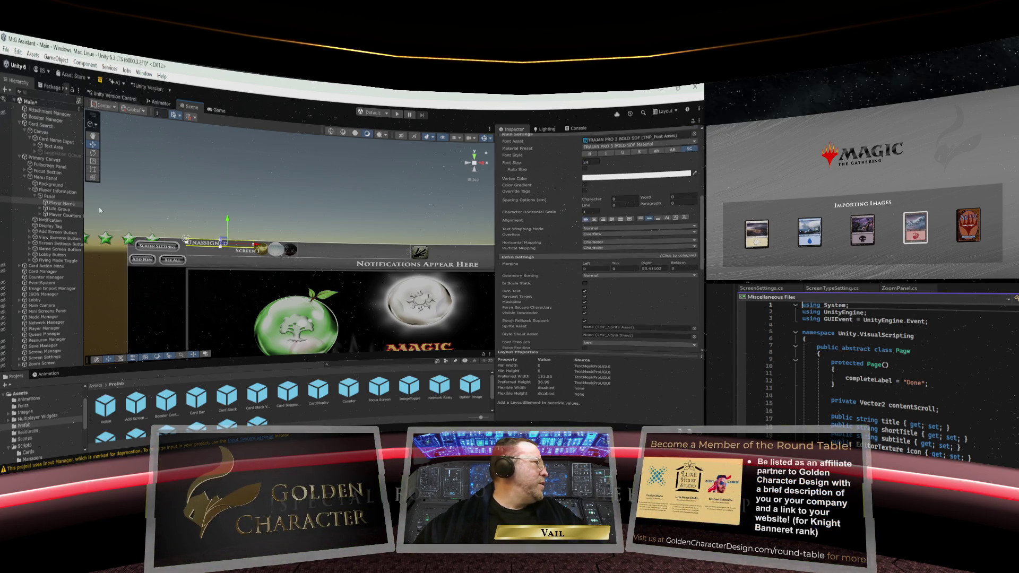
pyautogui.scroll(3, 543, 222)
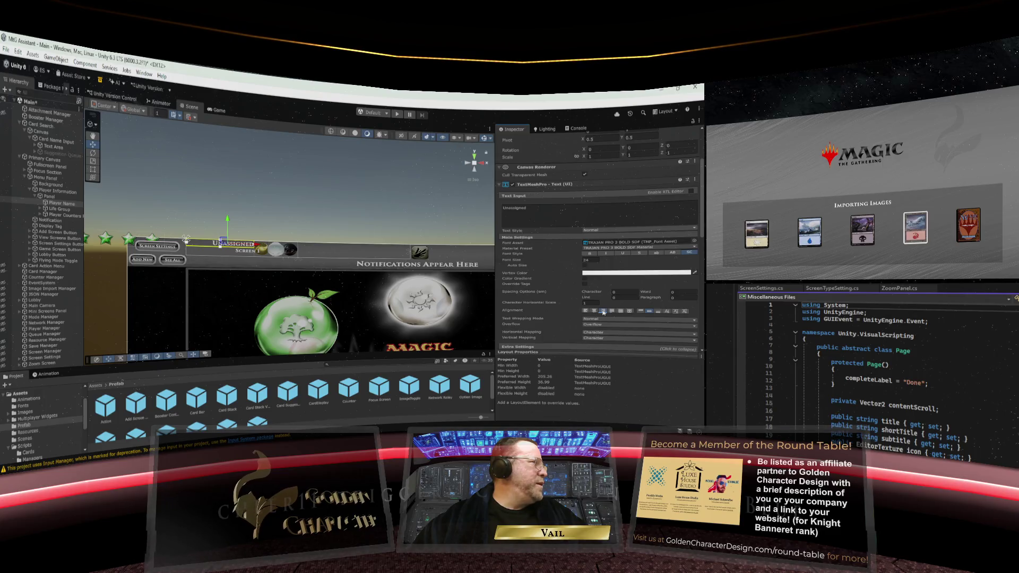
pyautogui.click(311, 225)
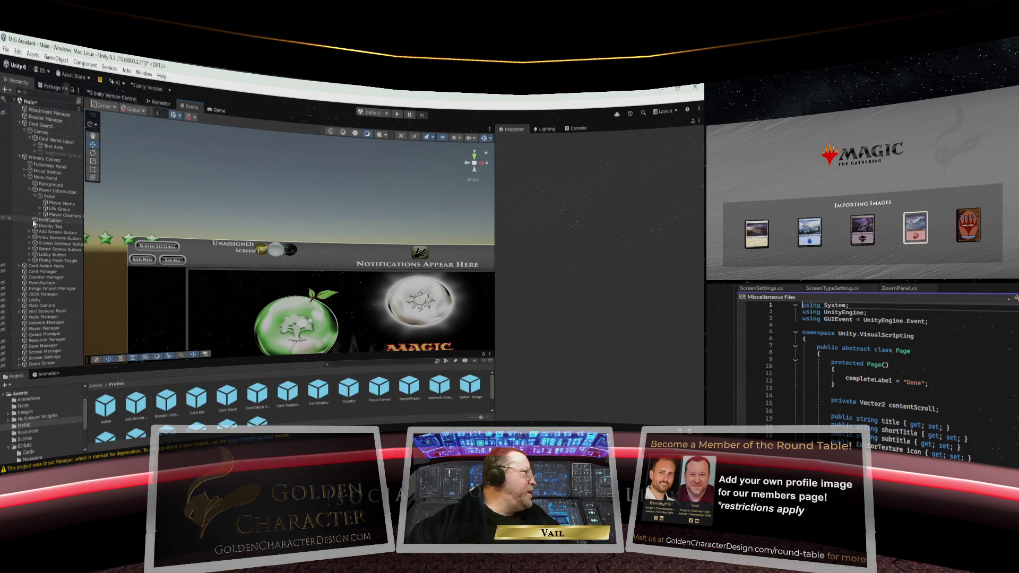
# Move the Display Tag left and centre-align its Screen 1 text
pyautogui.click(55, 226)
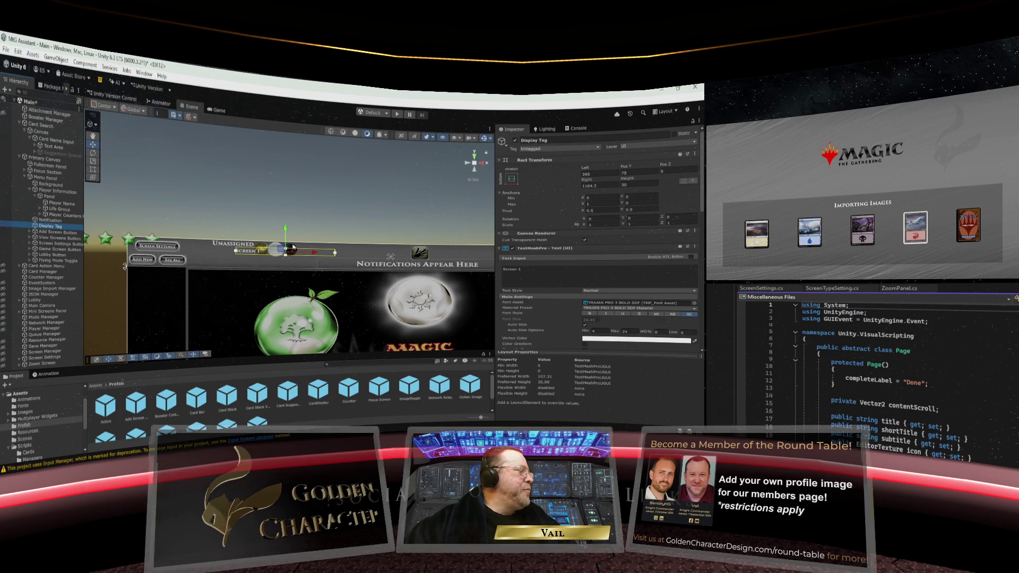
pyautogui.moveTo(316, 254); pyautogui.dragTo(254, 256)
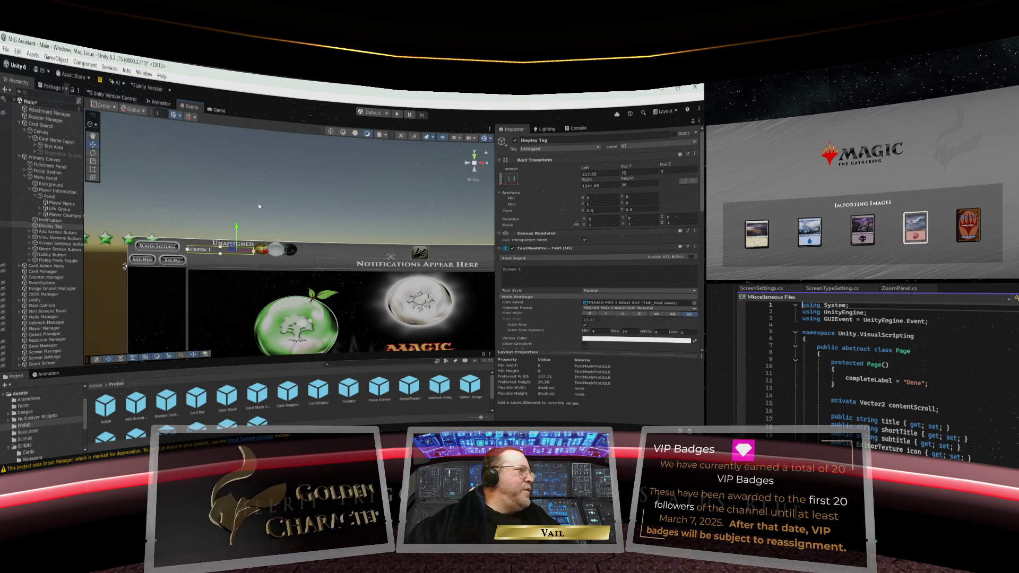
pyautogui.scroll(-4, 545, 276)
pyautogui.scroll(-2, 545, 276)
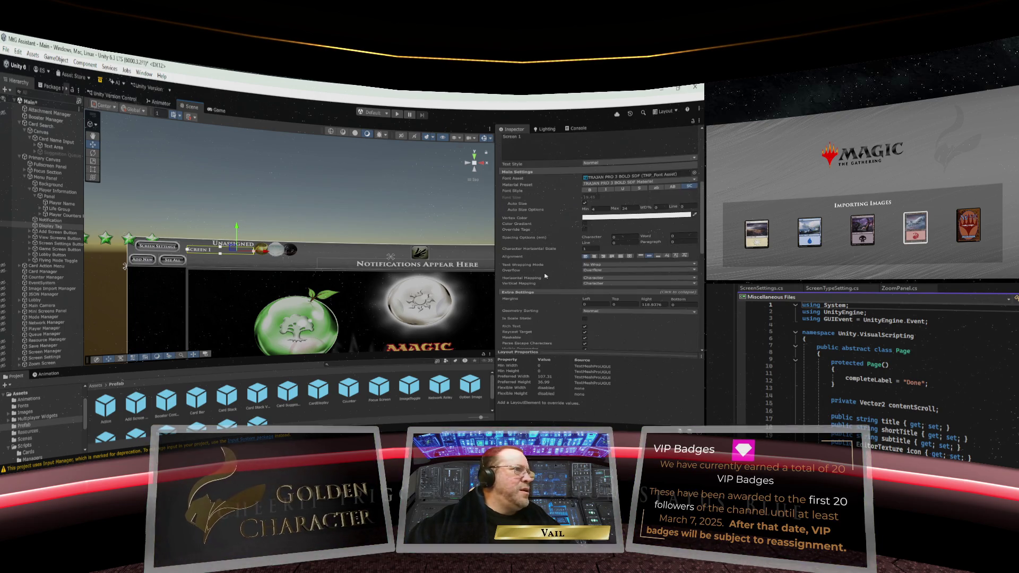
pyautogui.click(602, 256)
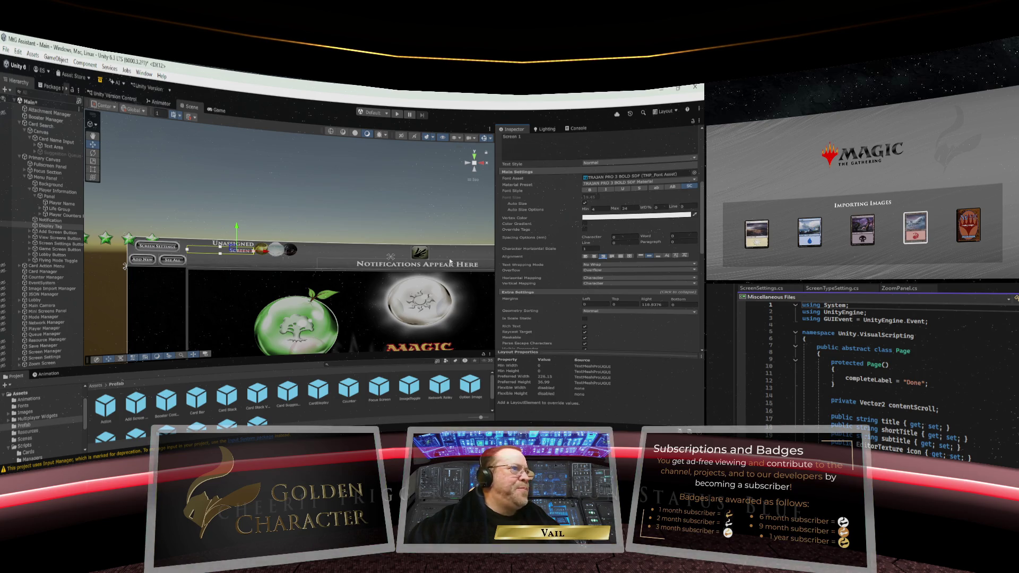
pyautogui.click(278, 202)
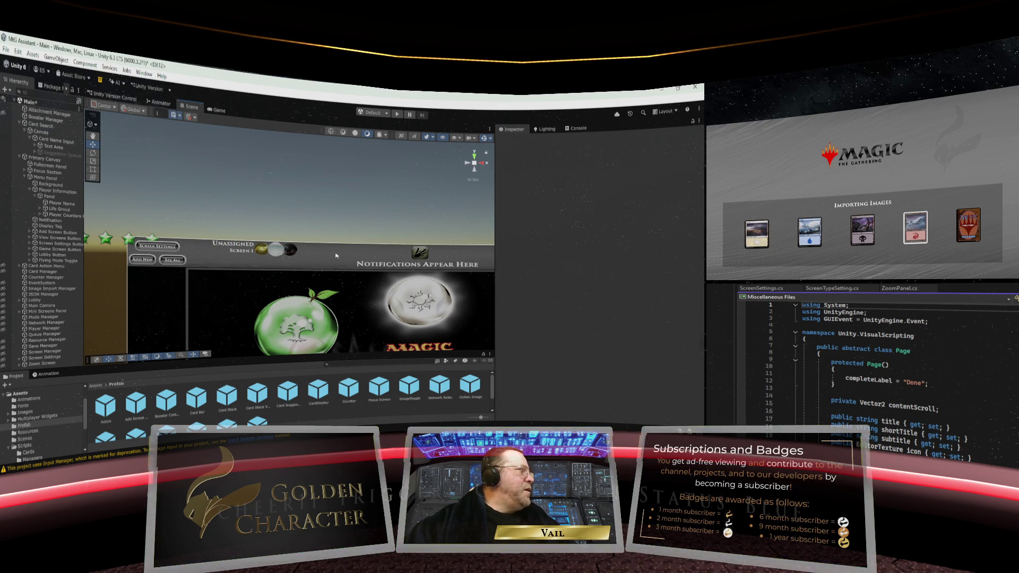
# Zoom around the header, then select Player Name and the background Panel
pyautogui.scroll(6, 336, 256)
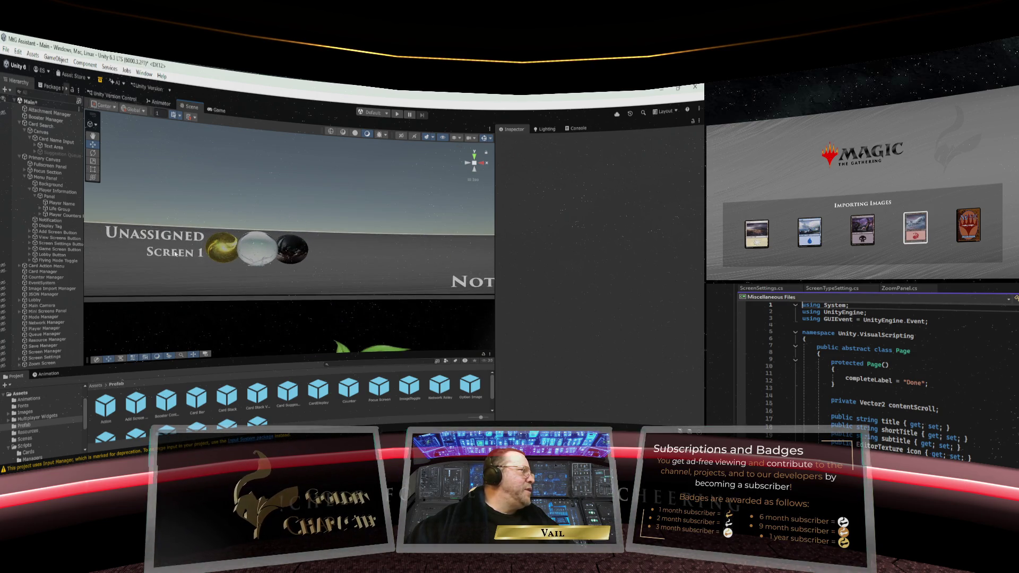
pyautogui.scroll(-3, 168, 263)
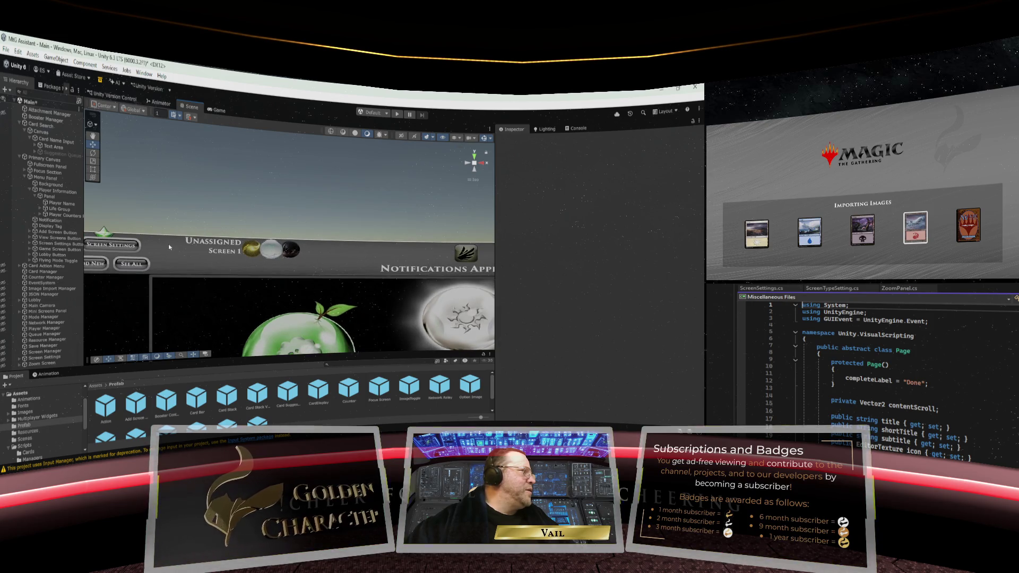
pyautogui.scroll(-4, 170, 249)
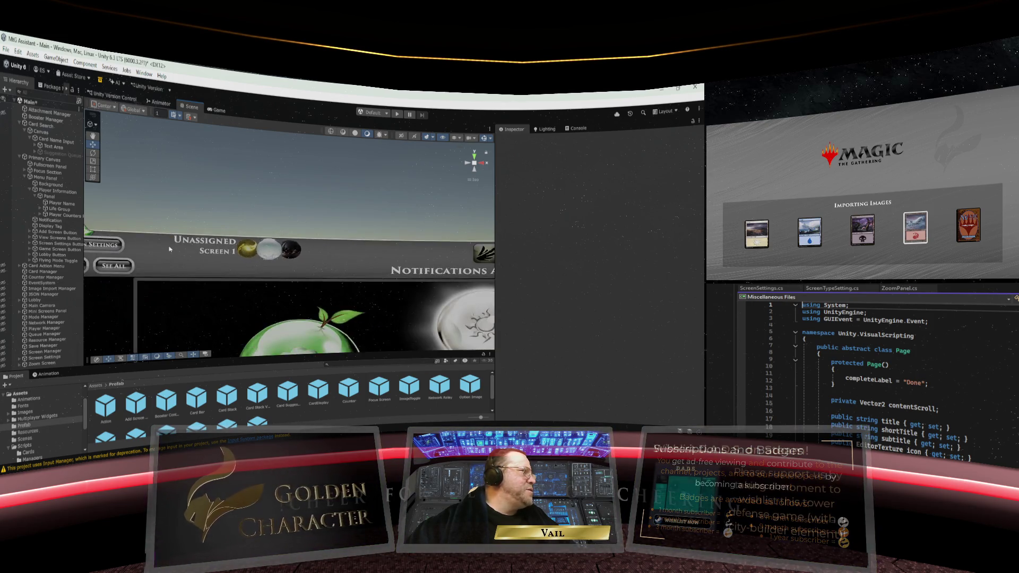
pyautogui.scroll(3, 170, 248)
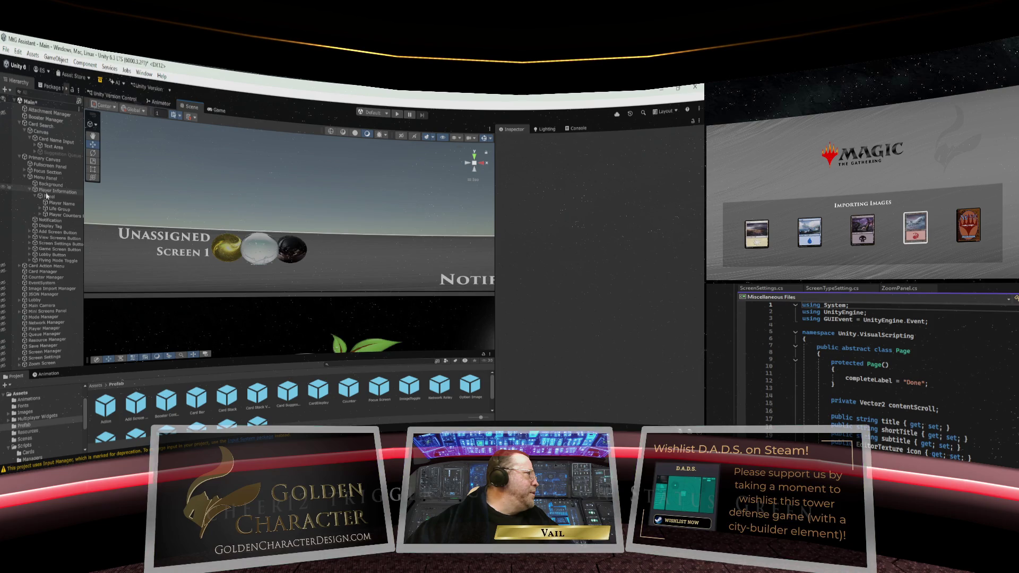
pyautogui.click(58, 204)
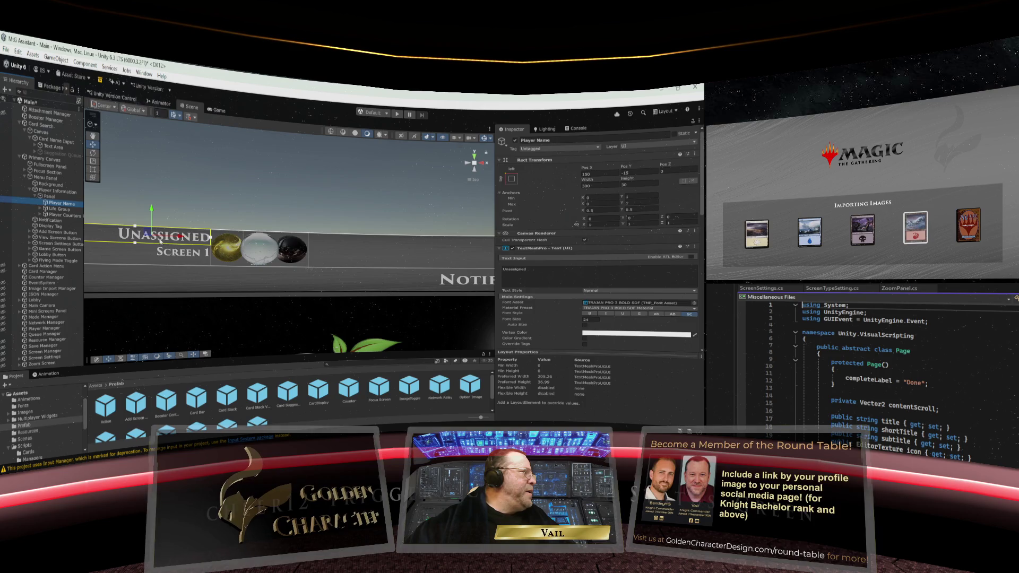
pyautogui.scroll(-2, 142, 250)
pyautogui.scroll(-2, 142, 251)
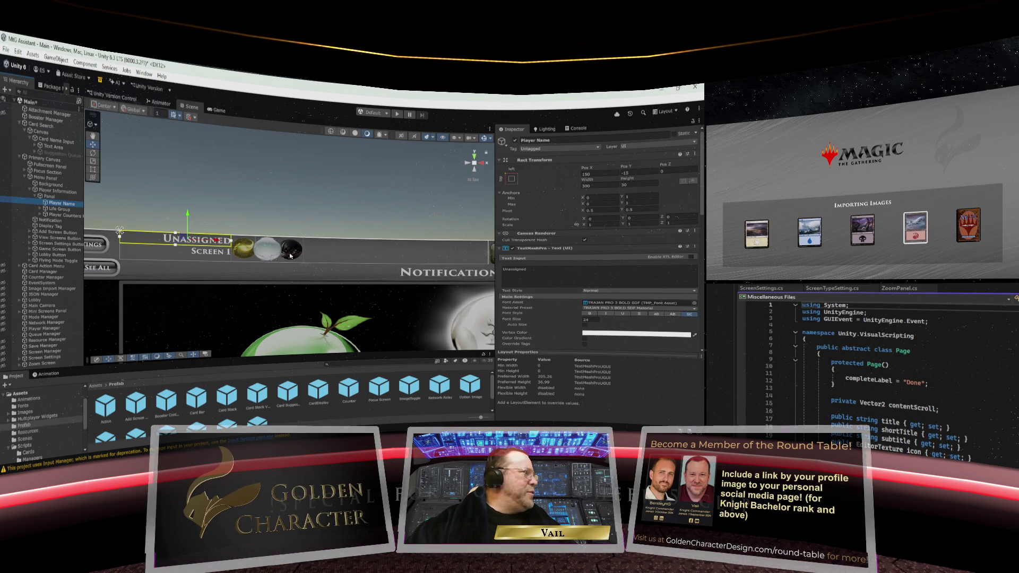
pyautogui.click(50, 196)
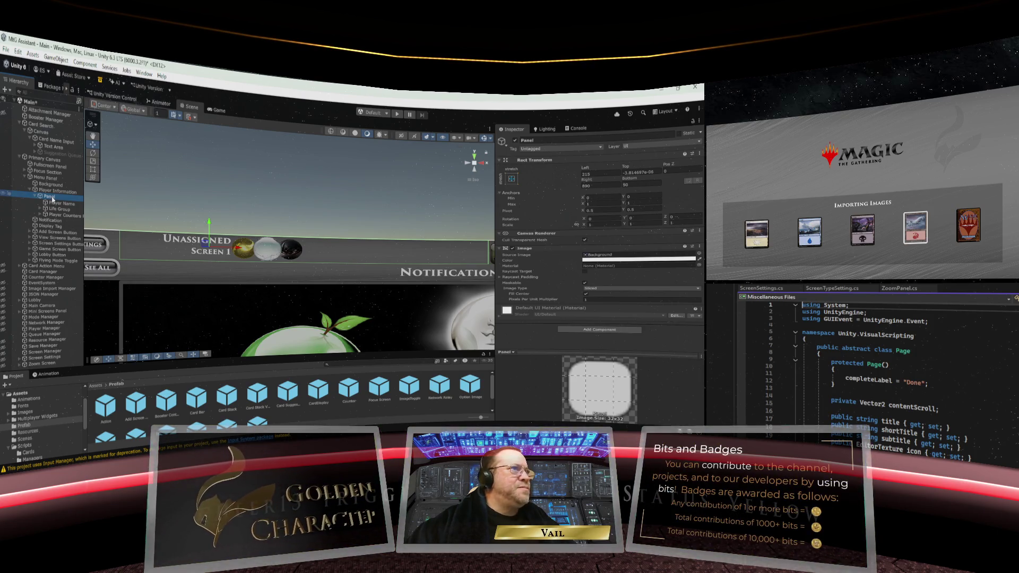
# Set the Panel's Top offset to 0, then select Display Tag
pyautogui.click(641, 172)
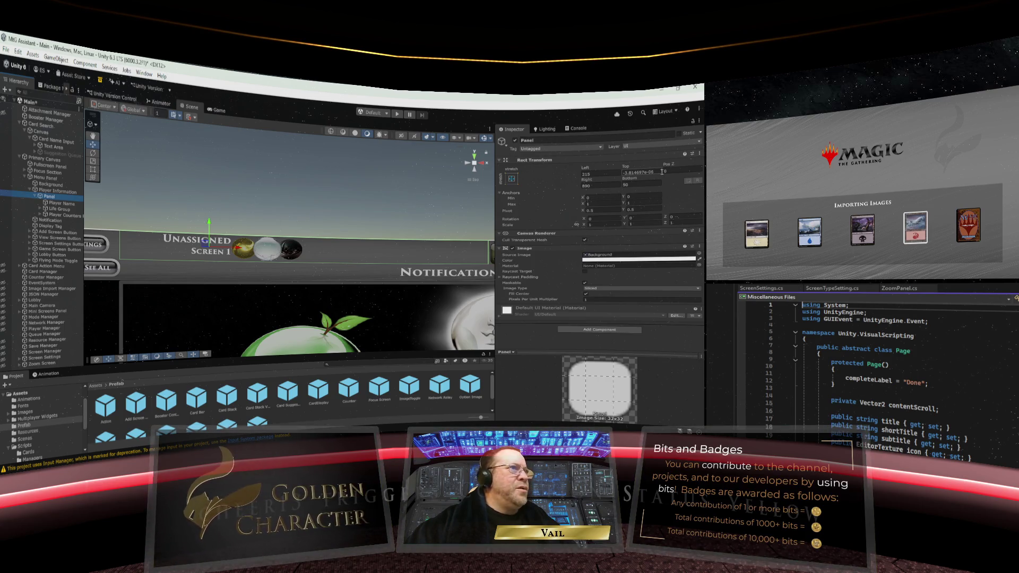
pyautogui.write('0')
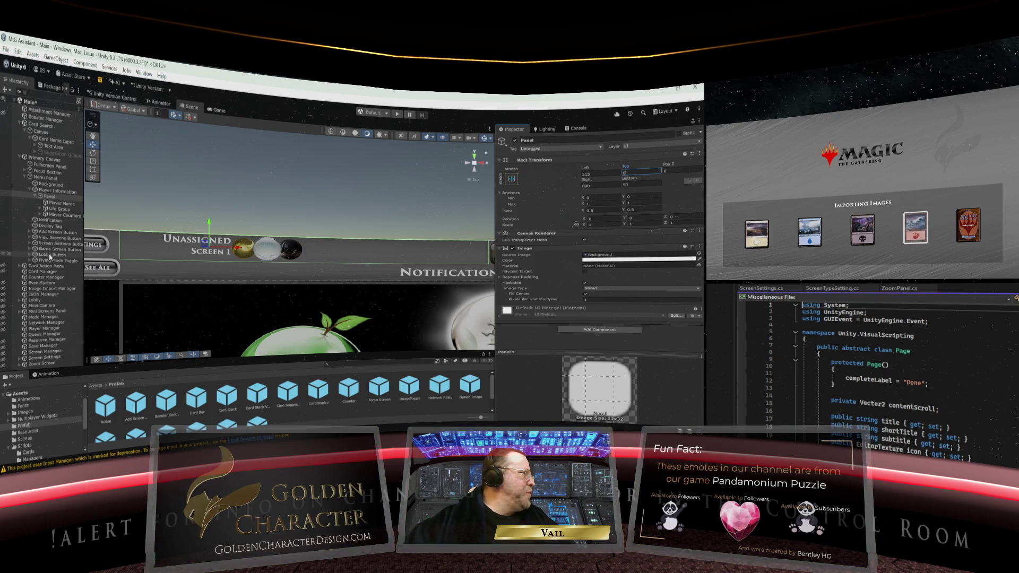
pyautogui.click(47, 227)
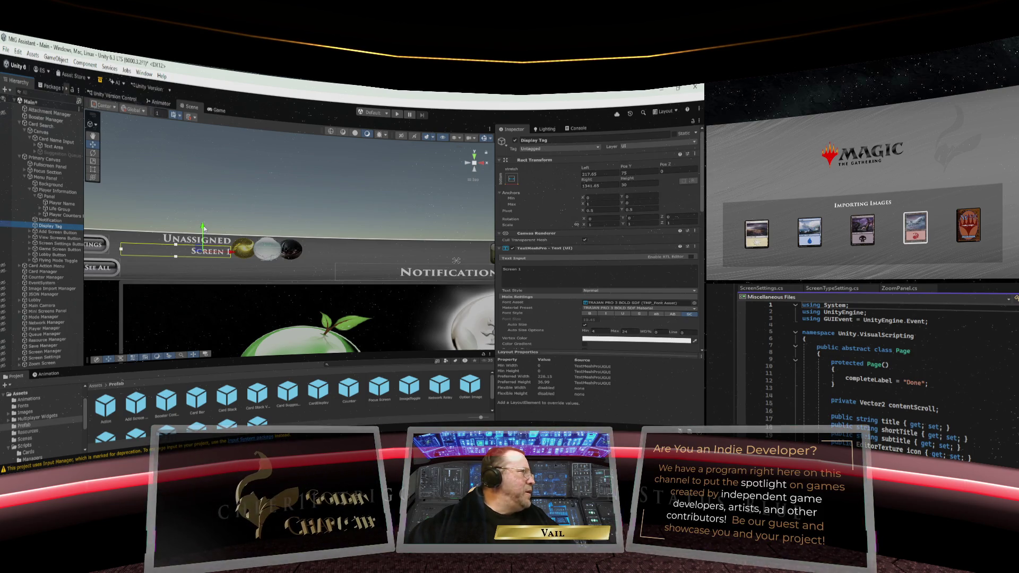
# Lower the Screen 1 tag and the Unassigned player name slightly in the header
pyautogui.moveTo(203, 228); pyautogui.dragTo(204, 230)
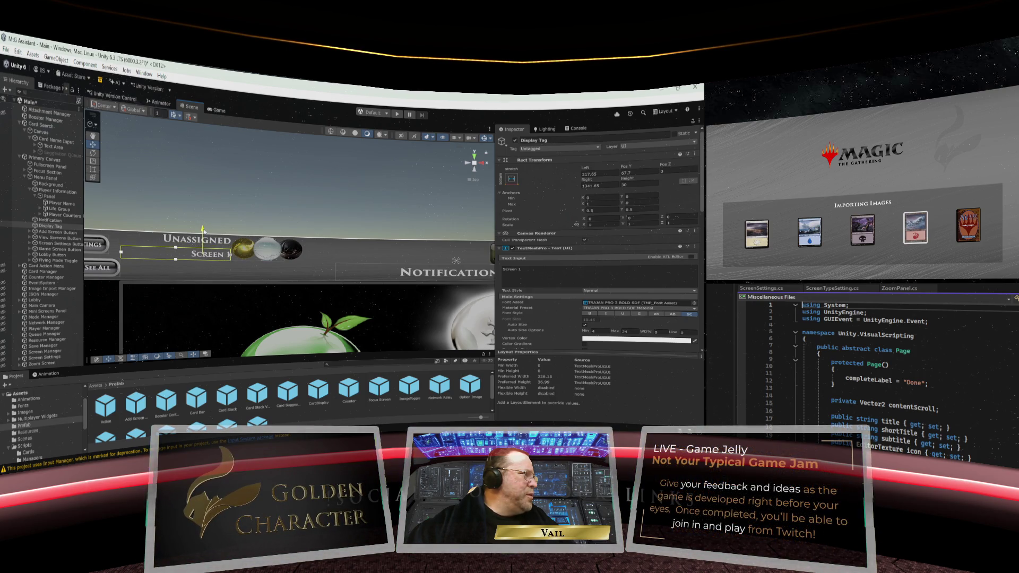
pyautogui.moveTo(203, 231); pyautogui.dragTo(204, 231)
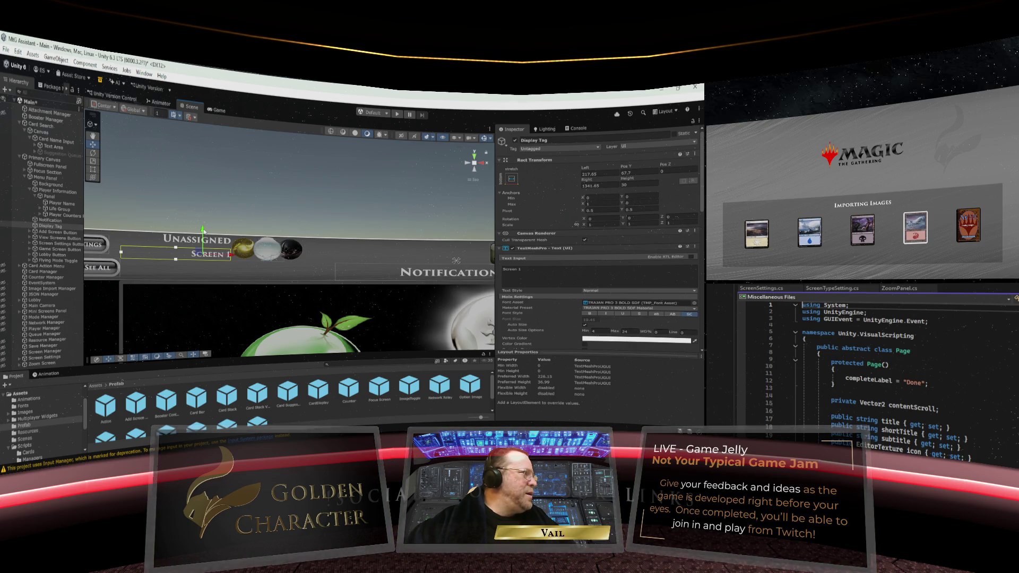
pyautogui.click(61, 204)
pyautogui.moveTo(188, 219); pyautogui.dragTo(188, 218)
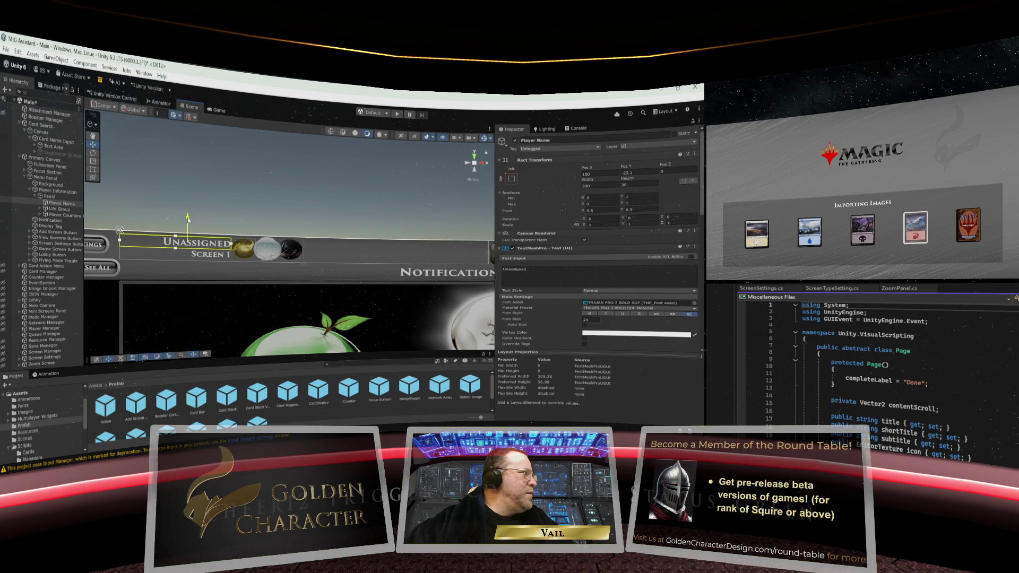
pyautogui.click(249, 271)
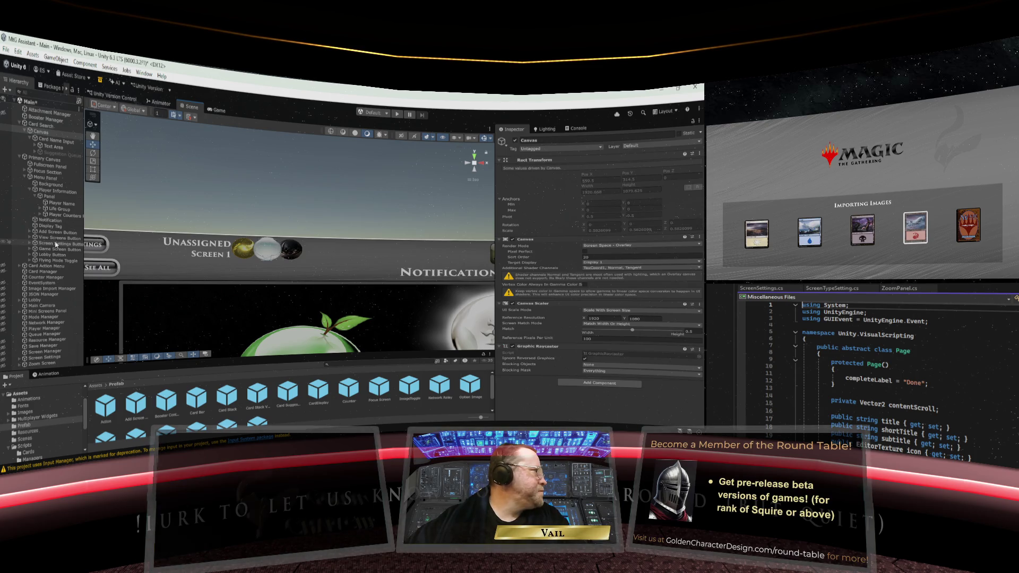
# Select Display Tag to show its text settings and switch to the Move tool
pyautogui.click(50, 226)
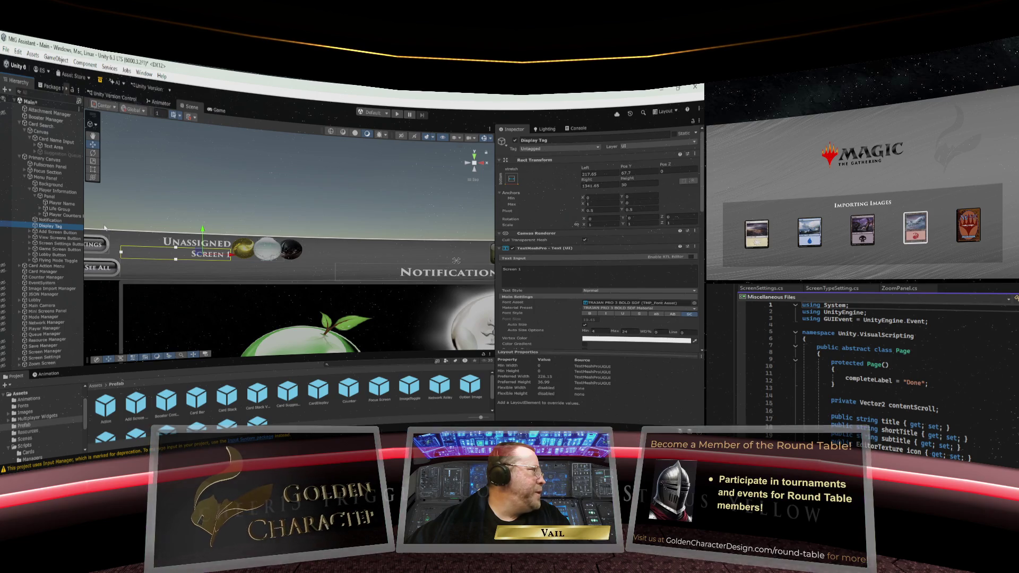
pyautogui.click(227, 273)
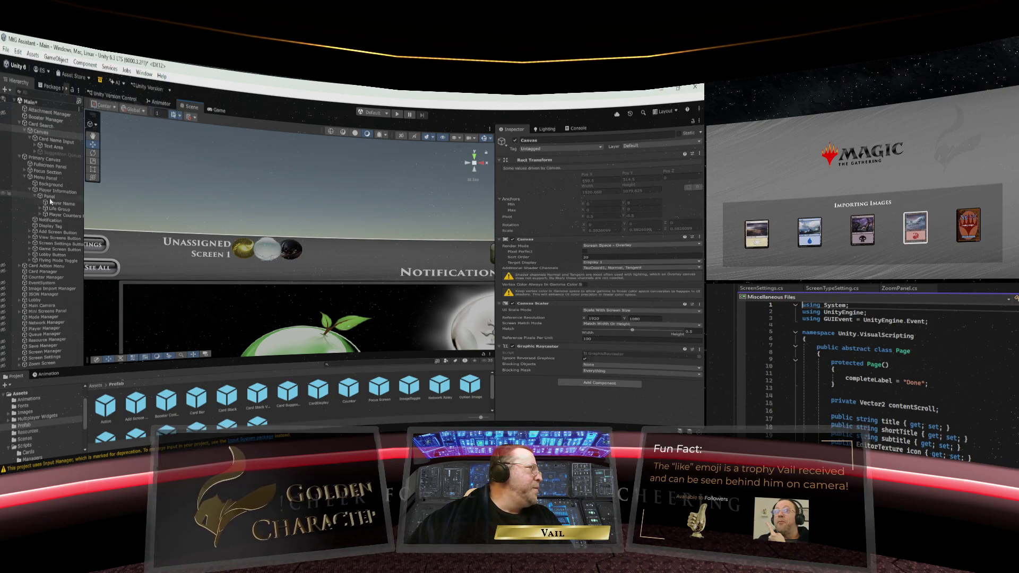
pyautogui.click(55, 226)
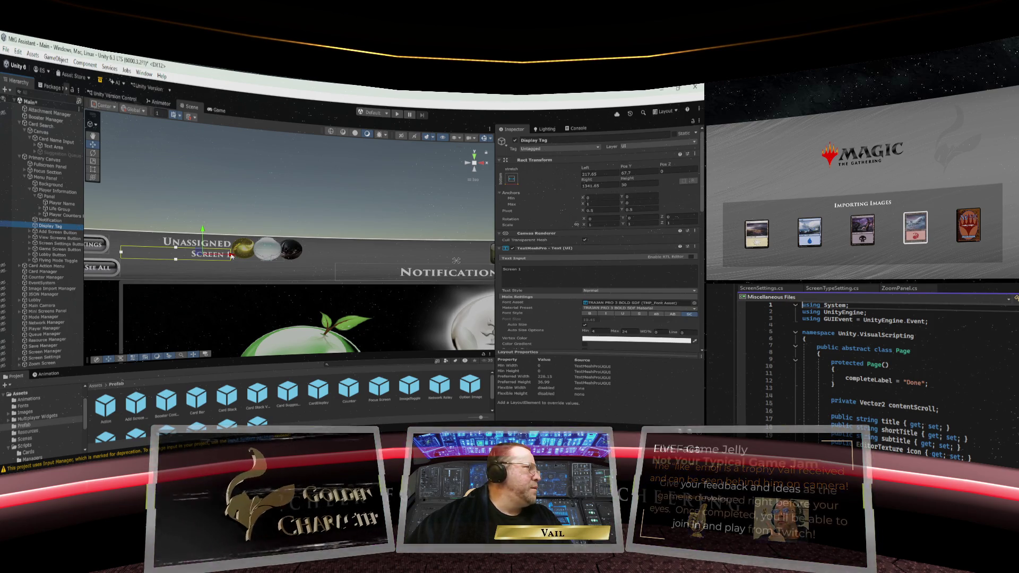
pyautogui.middleClick(146, 174)
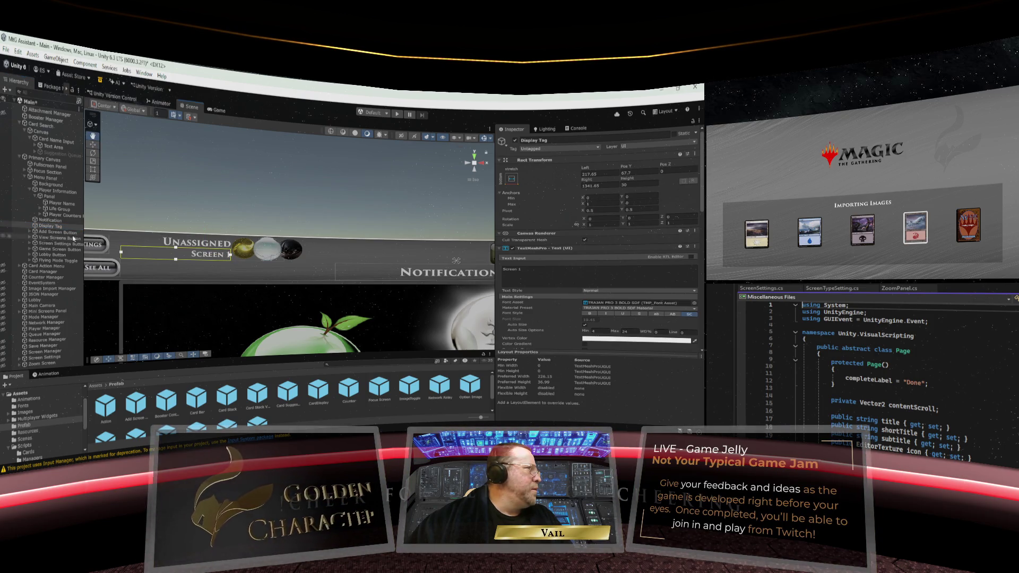
pyautogui.click(92, 145)
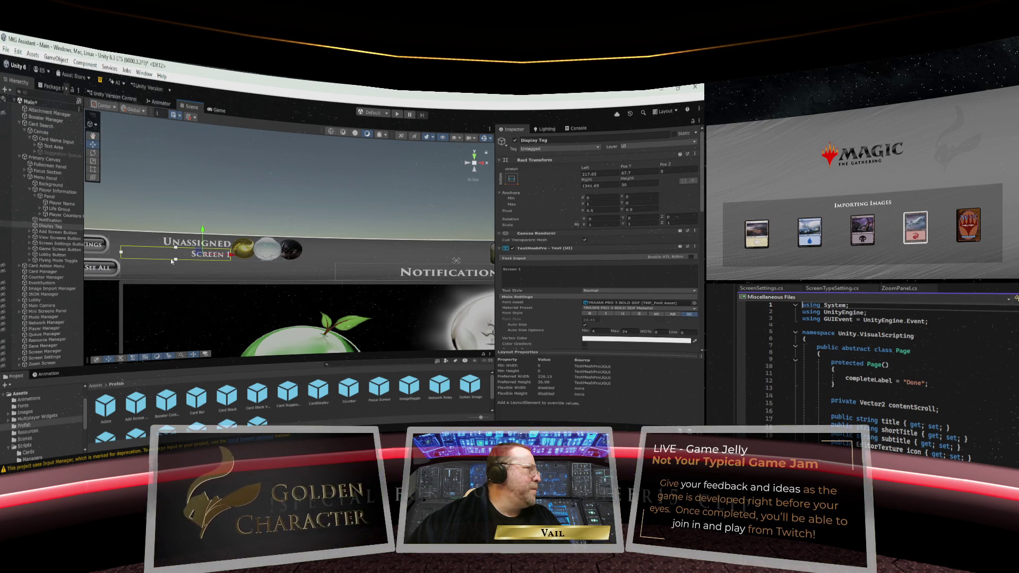
# Set the Screen 1 tag's Extra Settings right margin to 120, then deselect it
pyautogui.scroll(-10, 521, 200)
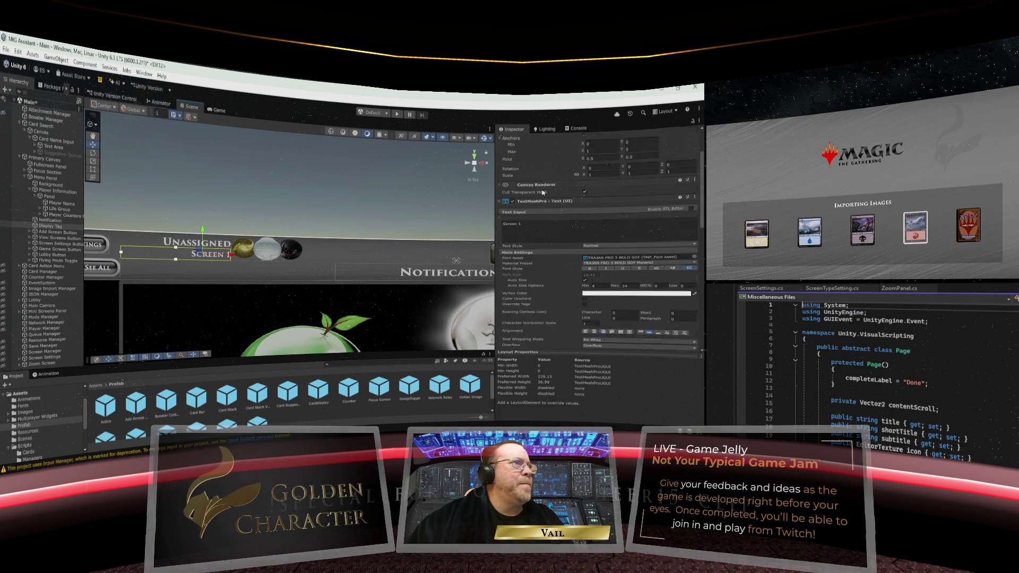
pyautogui.scroll(-2, 544, 197)
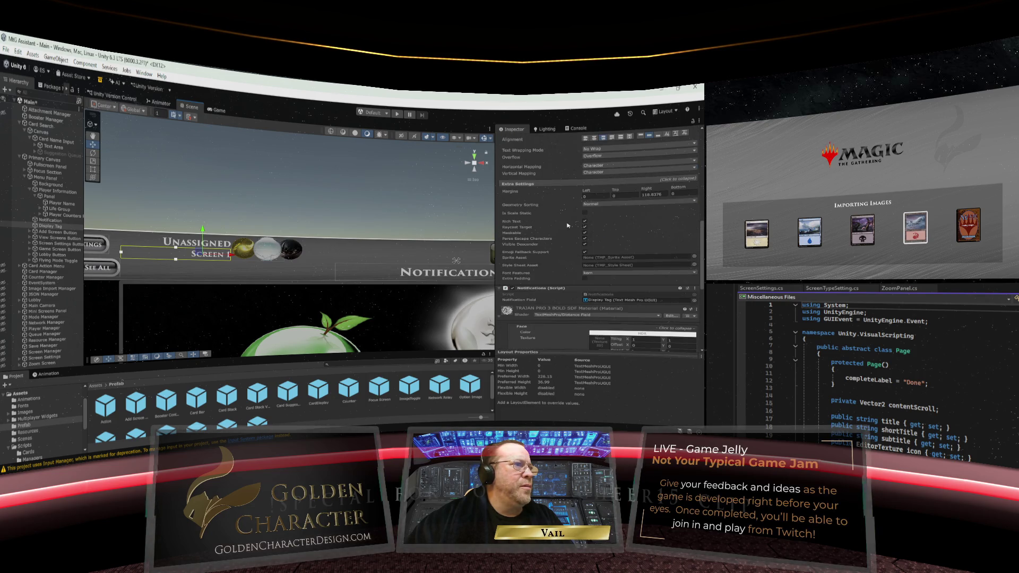
pyautogui.click(571, 184)
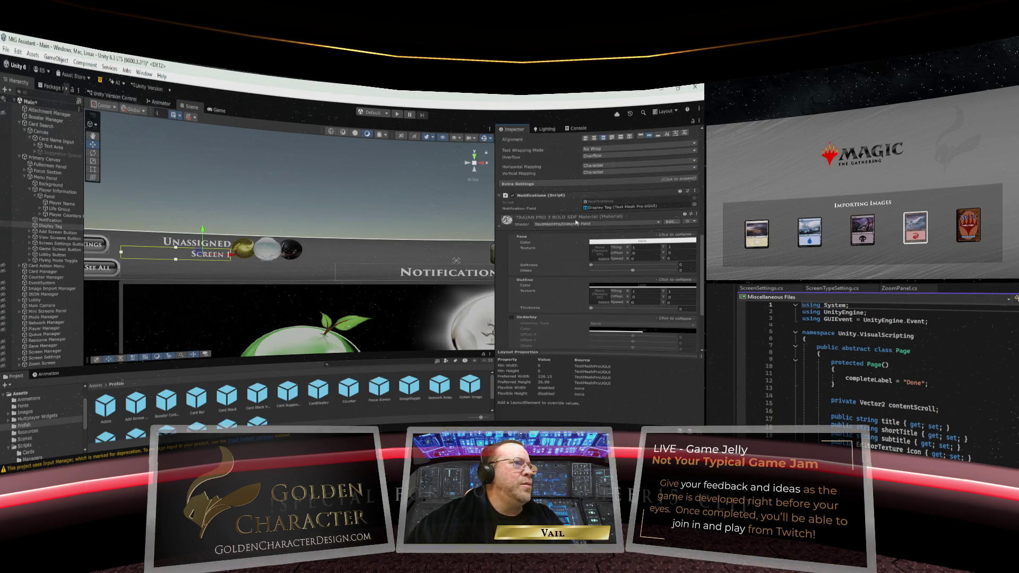
pyautogui.scroll(3, 572, 230)
pyautogui.click(567, 233)
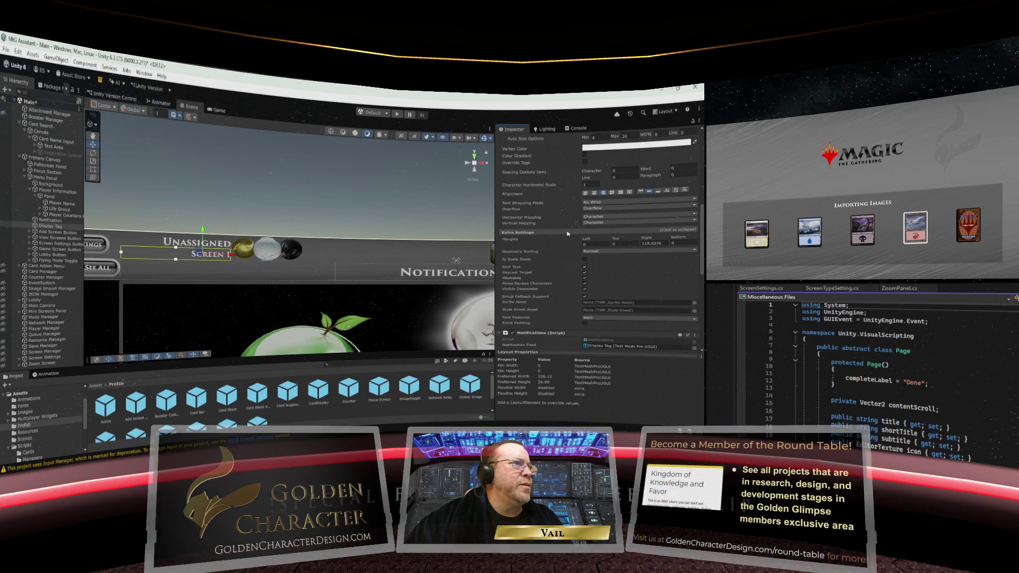
pyautogui.moveTo(646, 240)
pyautogui.mouseDown()
pyautogui.moveTo(624, 236)
pyautogui.moveTo(664, 237)
pyautogui.mouseUp()
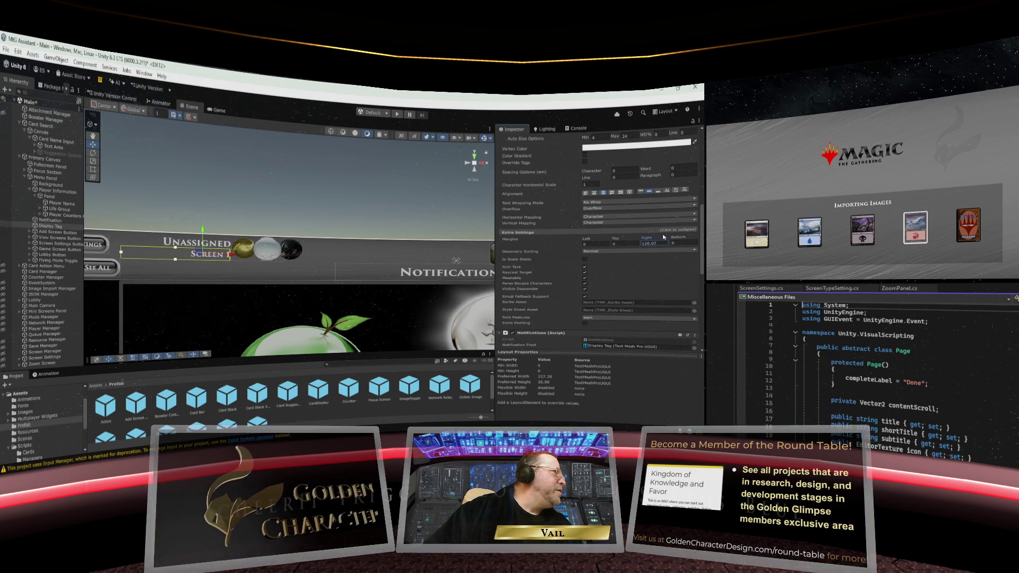
pyautogui.press('BackSpace')
pyautogui.press('BackSpace')
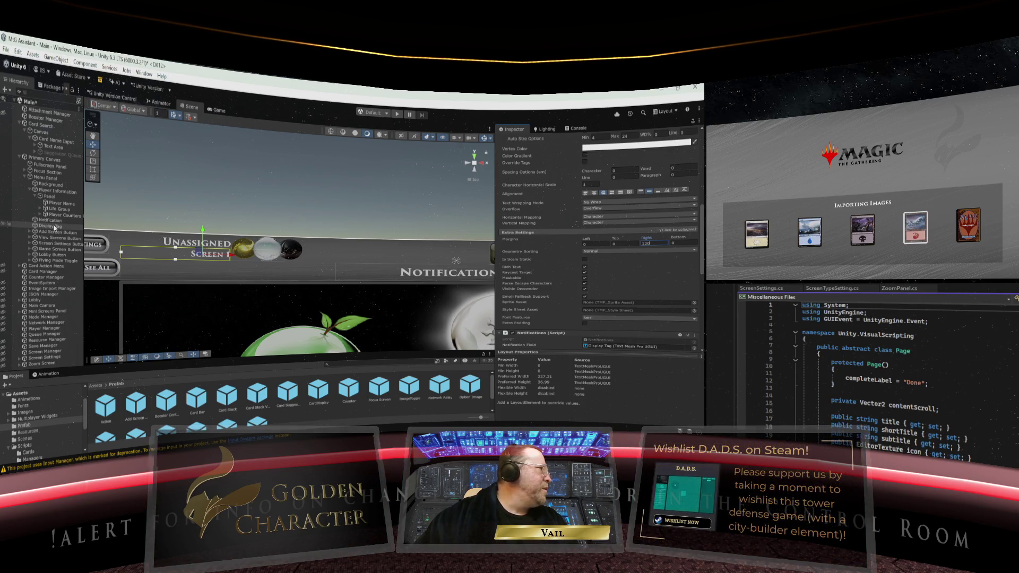
pyautogui.click(256, 205)
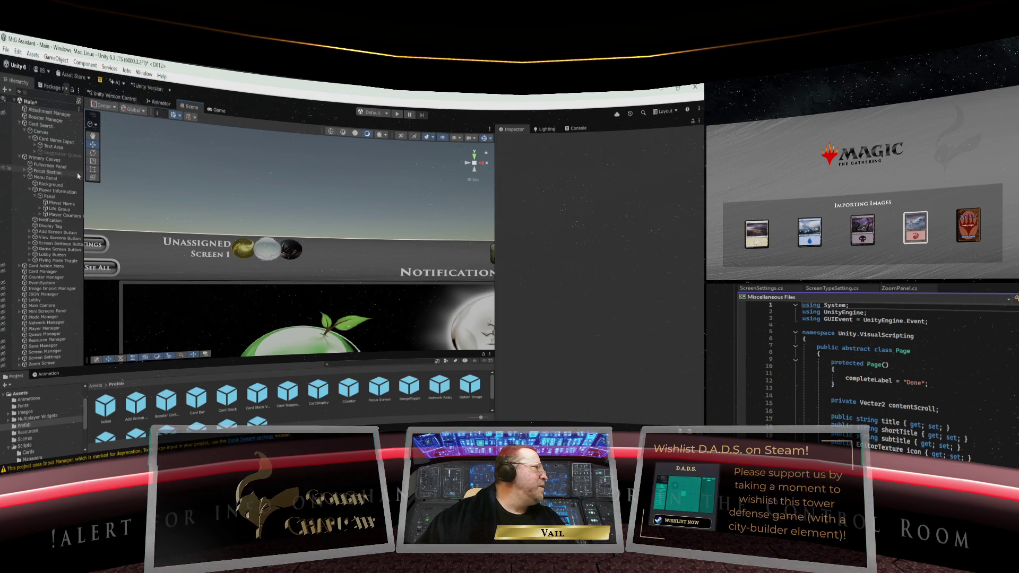
# Give the Player Name text an Extra Settings right margin of 55, then deselect it
pyautogui.click(61, 203)
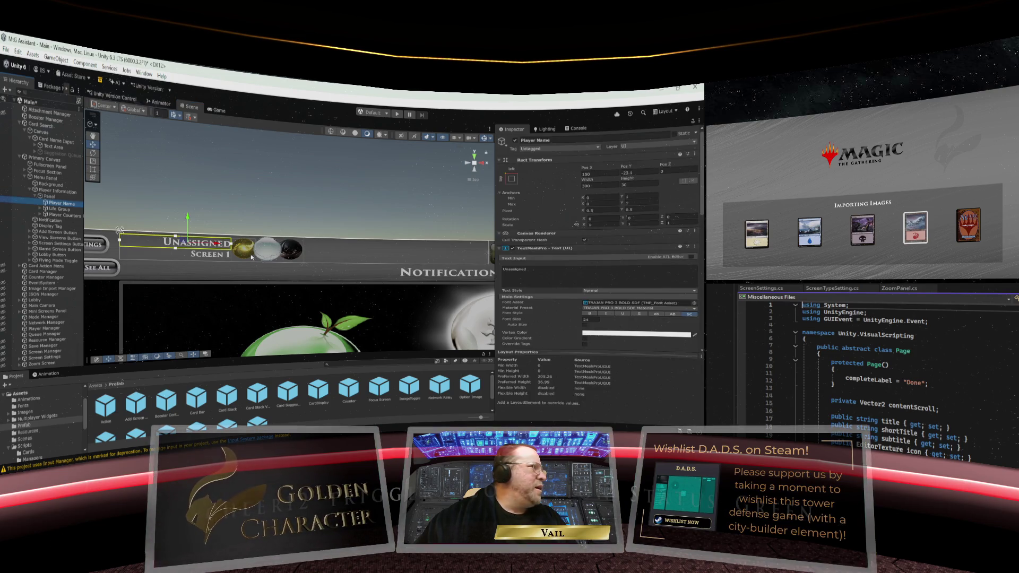
pyautogui.scroll(-6, 557, 258)
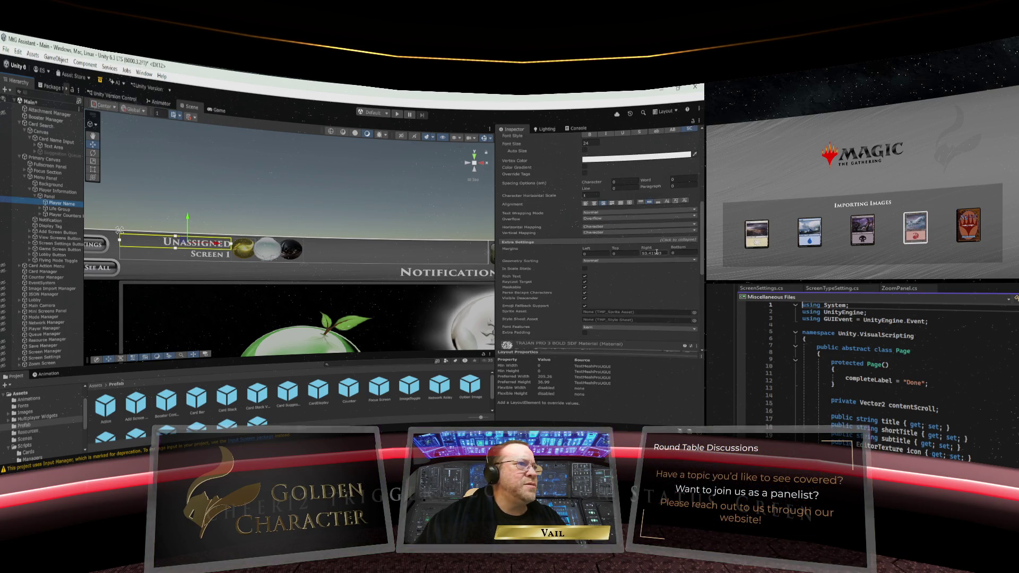
pyautogui.moveTo(646, 247); pyautogui.dragTo(655, 249)
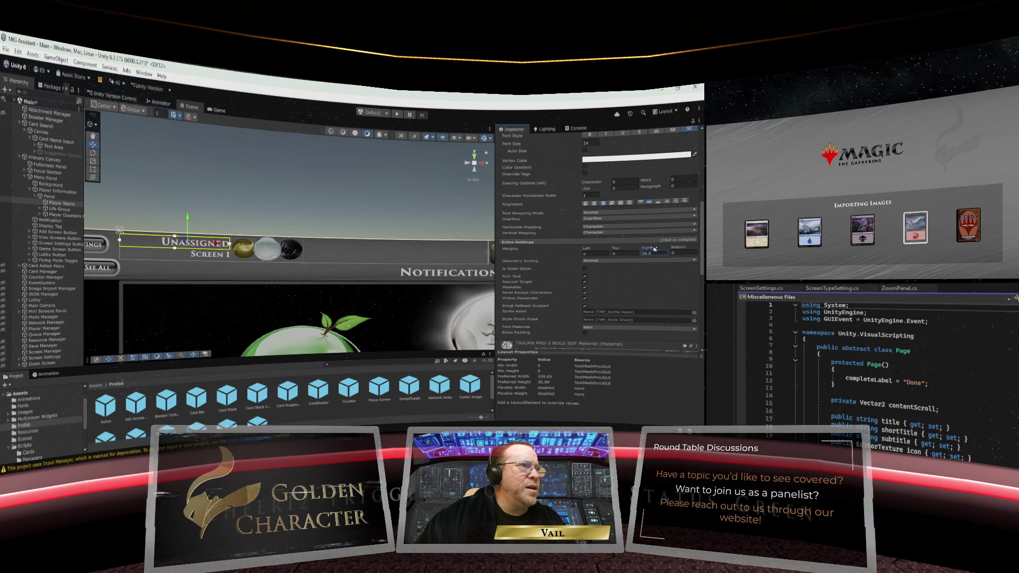
pyautogui.moveTo(654, 249); pyautogui.dragTo(655, 252)
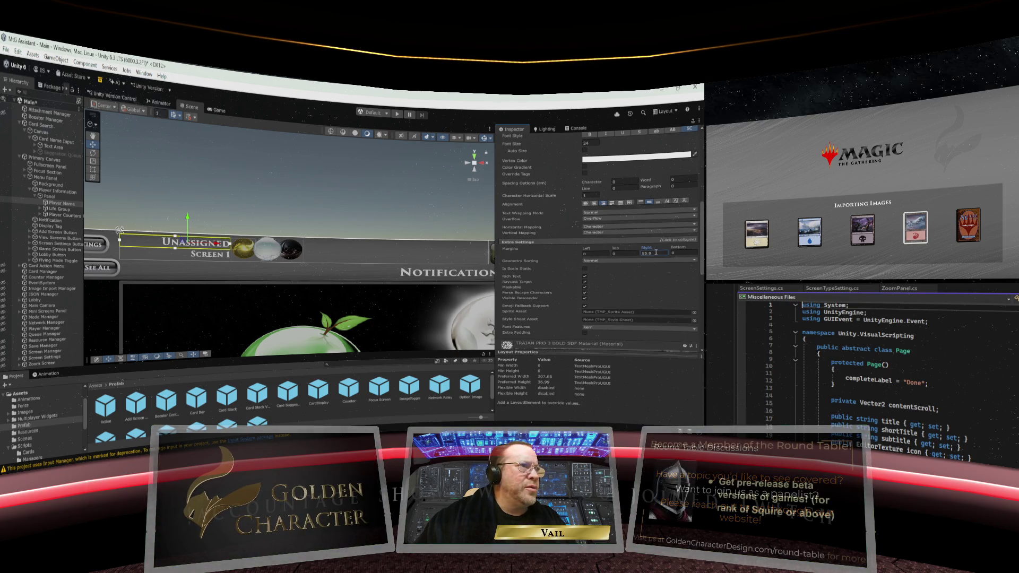
pyautogui.click(653, 253)
pyautogui.write('55')
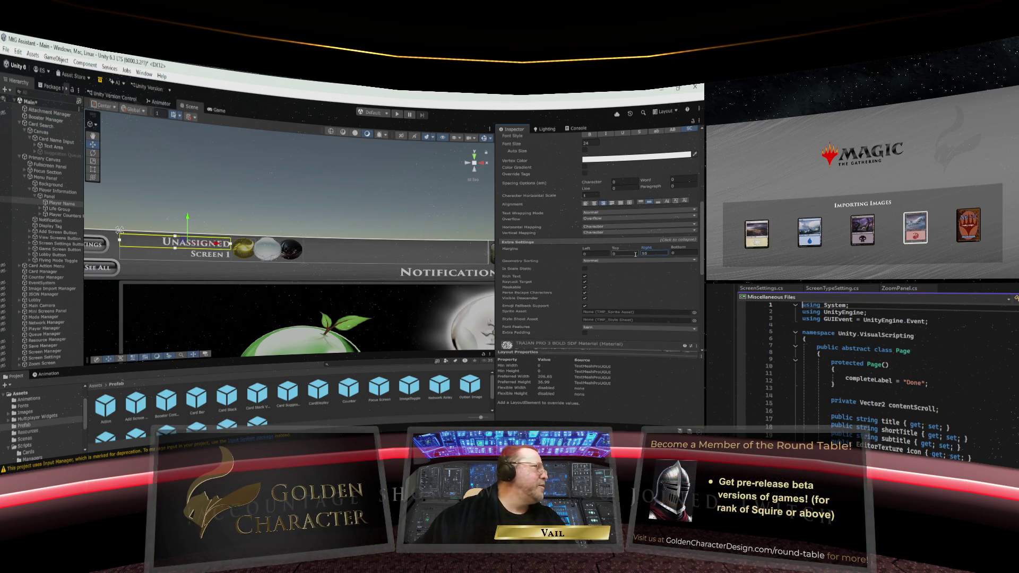
pyautogui.click(310, 205)
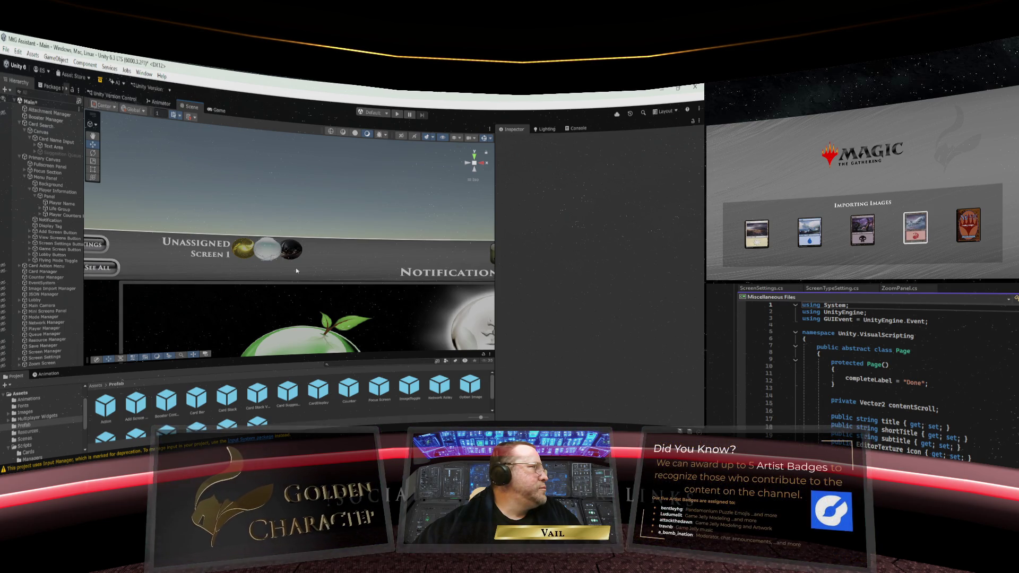
# Move the Player Name text down to Pos Y -25, then deselect it
pyautogui.scroll(-3, 299, 269)
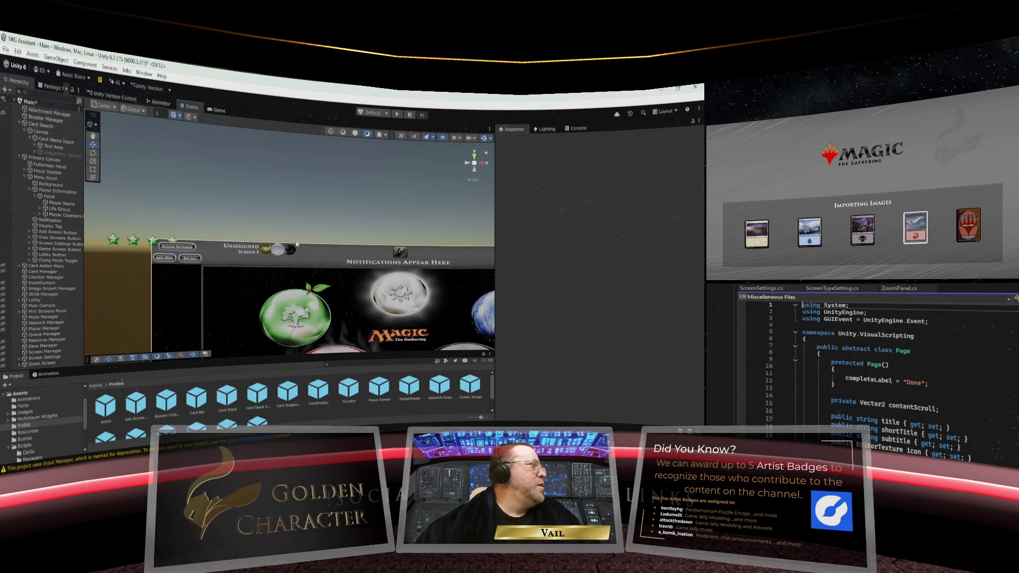
pyautogui.scroll(2, 296, 244)
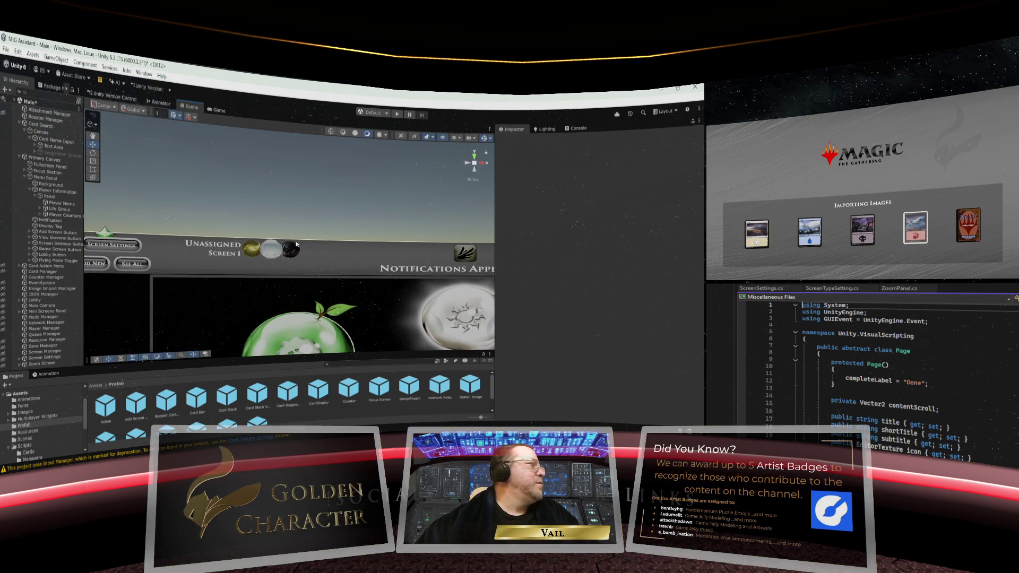
pyautogui.scroll(1, 296, 244)
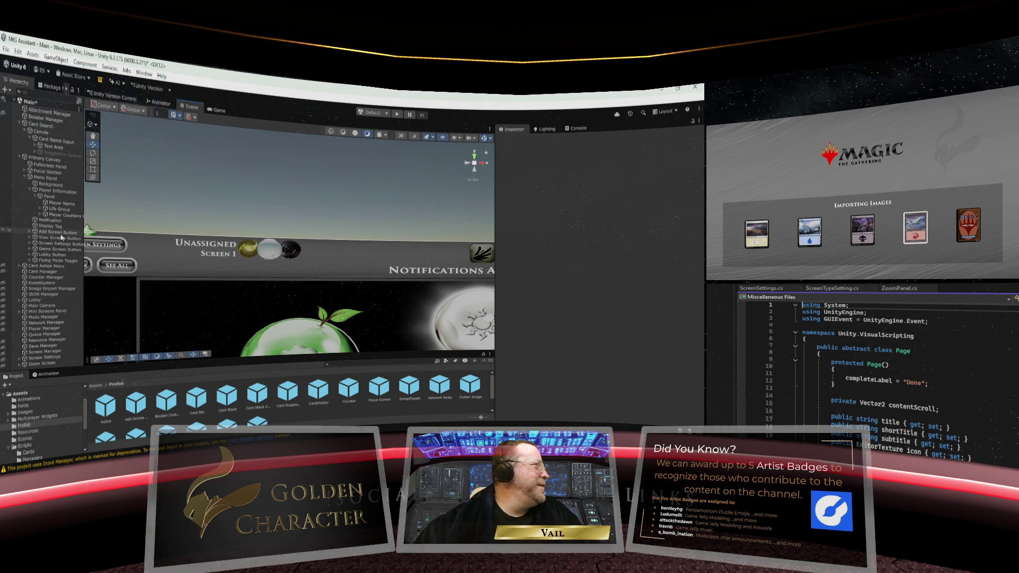
pyautogui.click(53, 204)
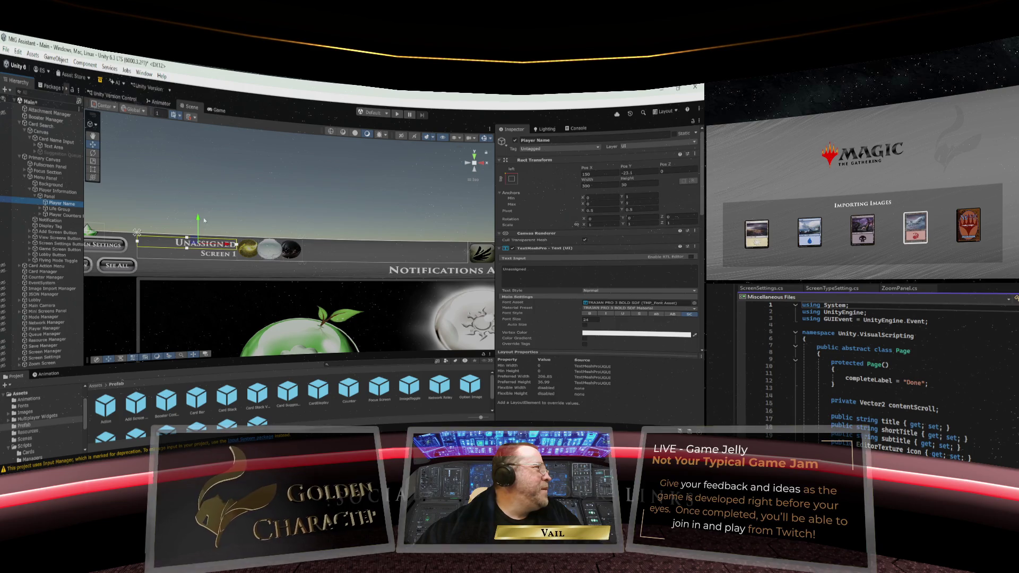
pyautogui.moveTo(198, 218); pyautogui.dragTo(198, 219)
pyautogui.moveTo(198, 226); pyautogui.dragTo(198, 227)
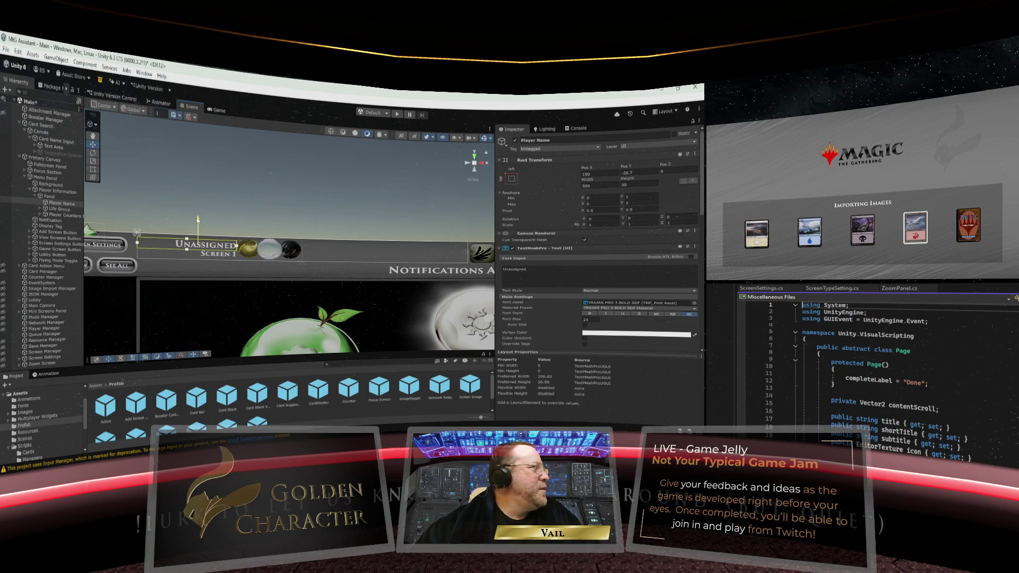
pyautogui.click(637, 173)
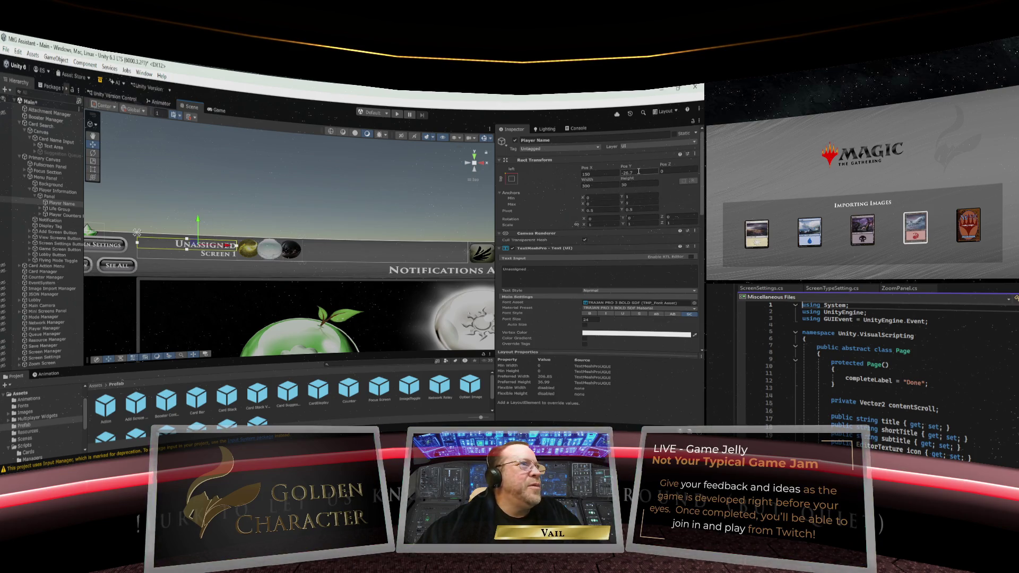
pyautogui.write('-25')
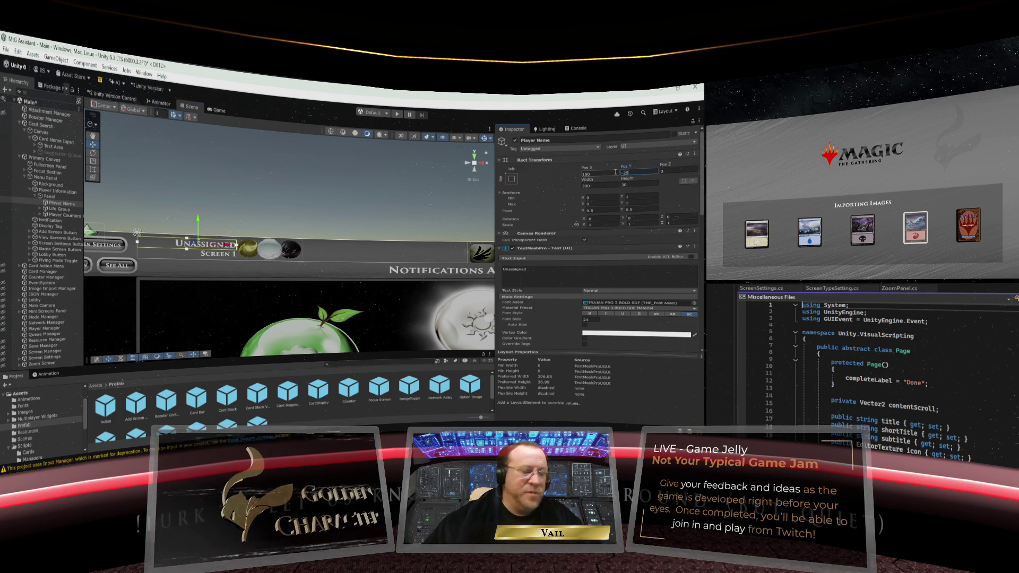
pyautogui.click(186, 206)
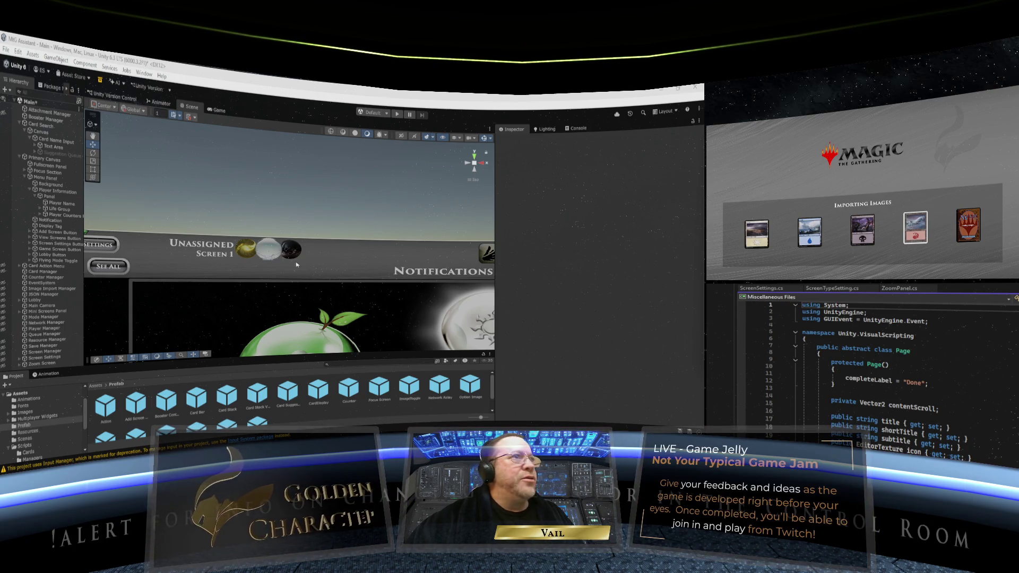
# Select and frame the Player Counters Panel, then bring up its Rect Transform anchor presets
pyautogui.scroll(2, 278, 271)
pyautogui.scroll(-4, 280, 268)
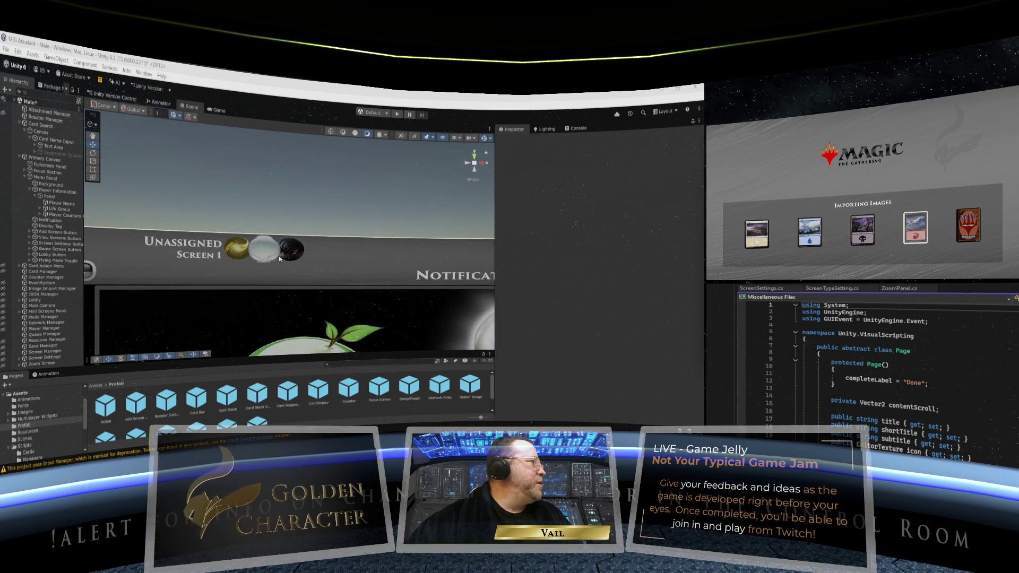
pyautogui.scroll(3, 274, 255)
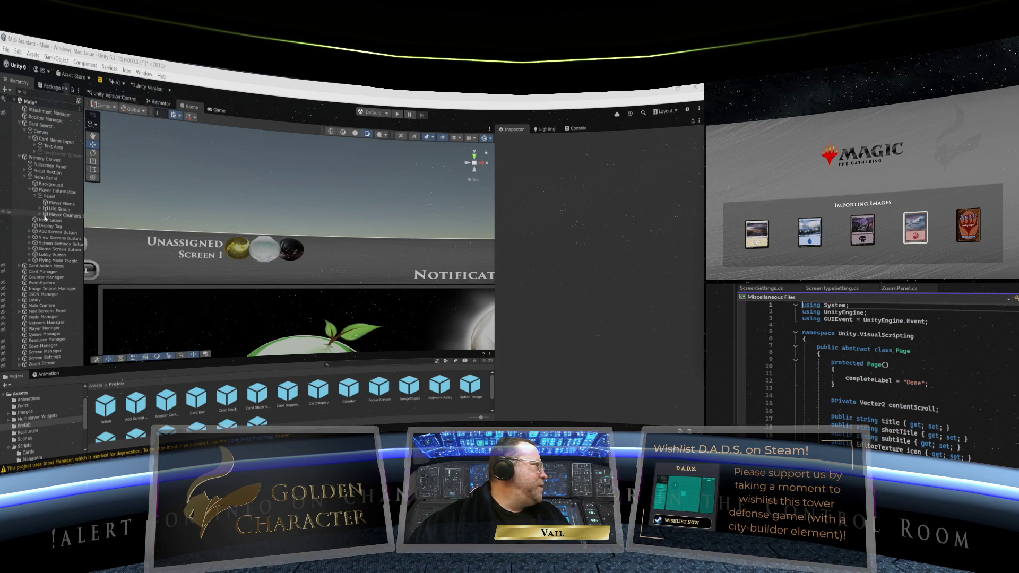
pyautogui.click(57, 214)
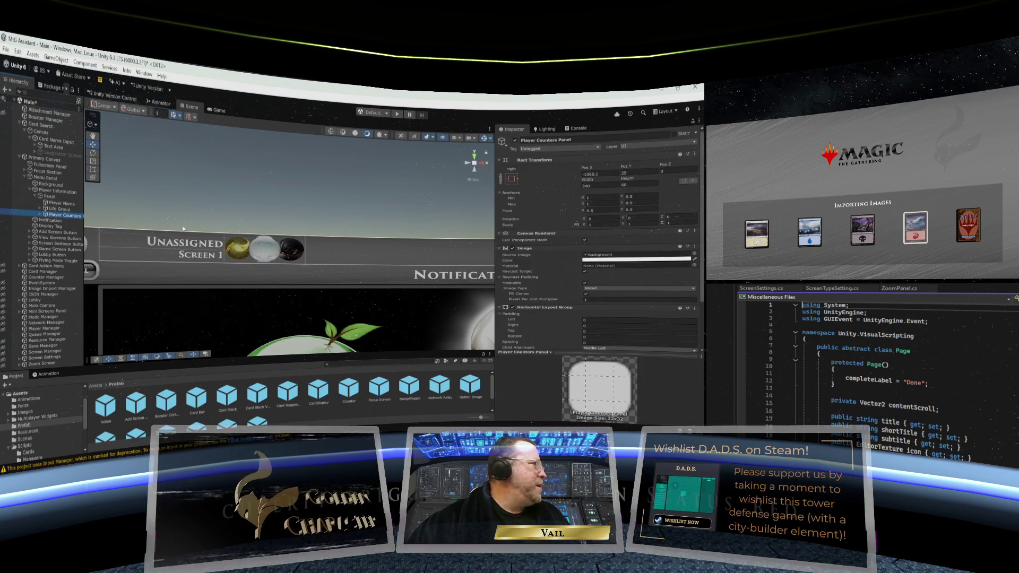
pyautogui.press('f')
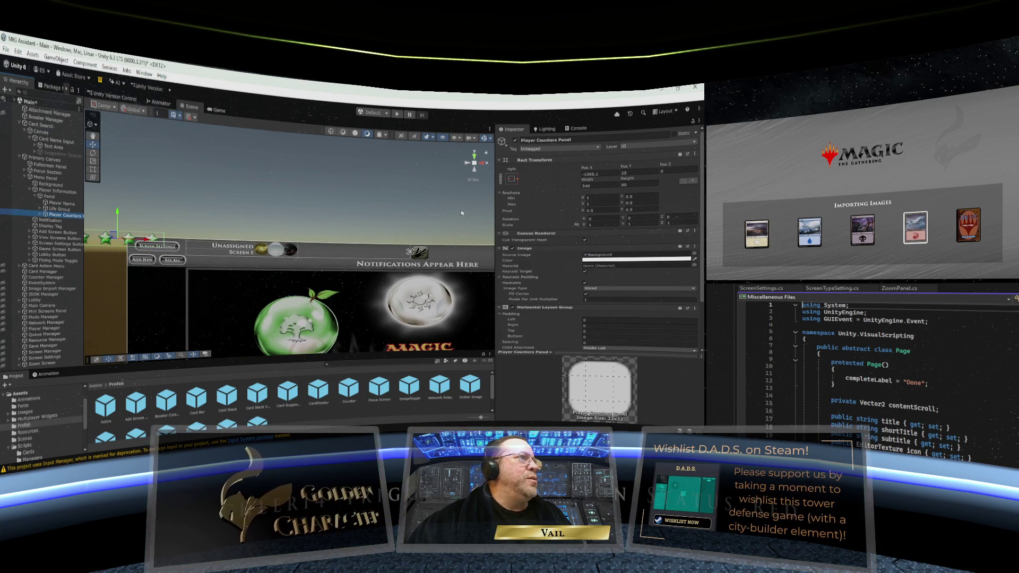
pyautogui.click(512, 179)
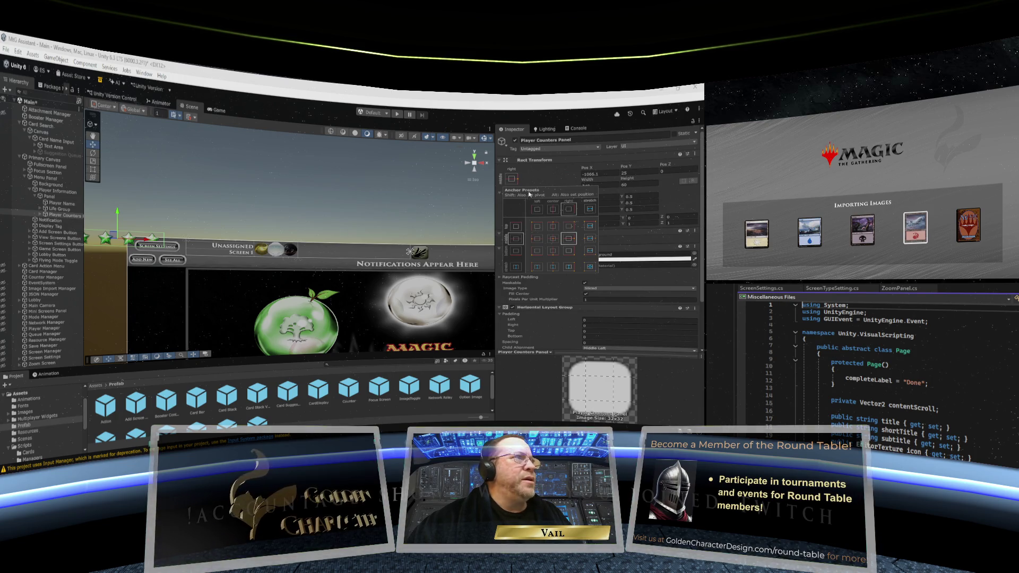
# Reset the stars panel position to X 0, Y 0, then slide it left
pyautogui.click(603, 174)
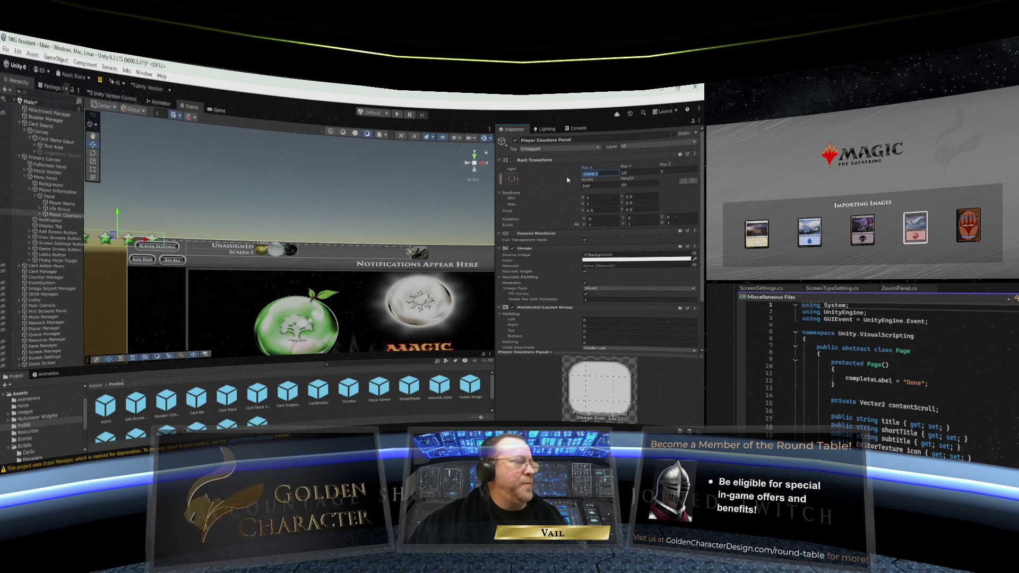
pyautogui.write('0')
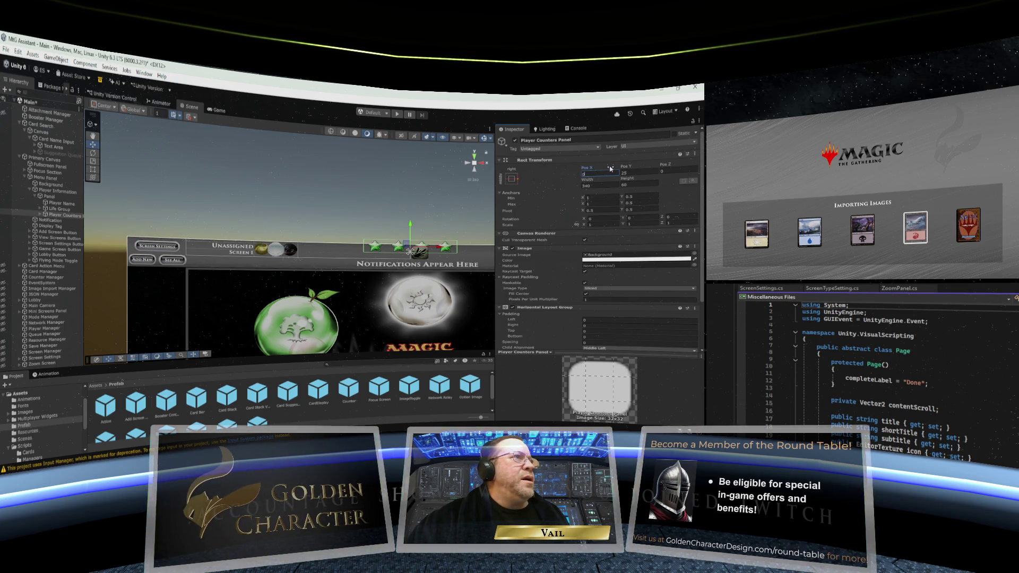
pyautogui.press('Tab')
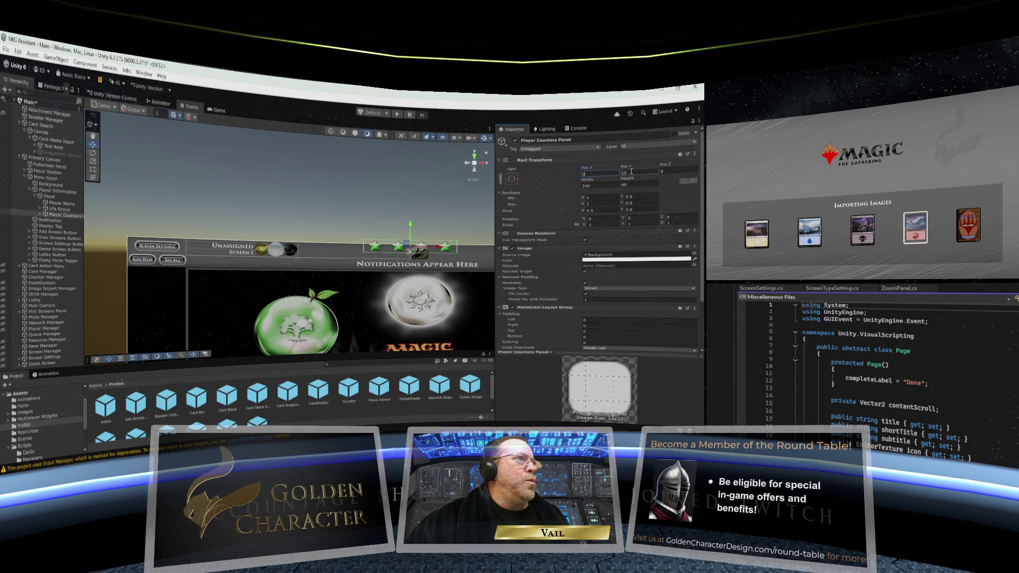
pyautogui.write('0')
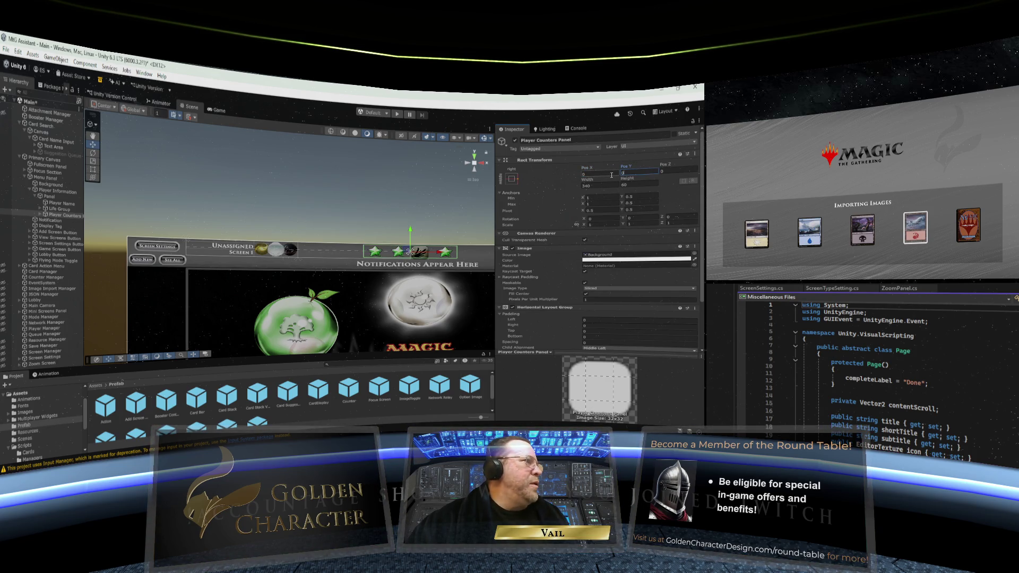
pyautogui.moveTo(585, 169)
pyautogui.mouseDown()
pyautogui.moveTo(269, 180)
pyautogui.moveTo(196, 171)
pyautogui.mouseUp()
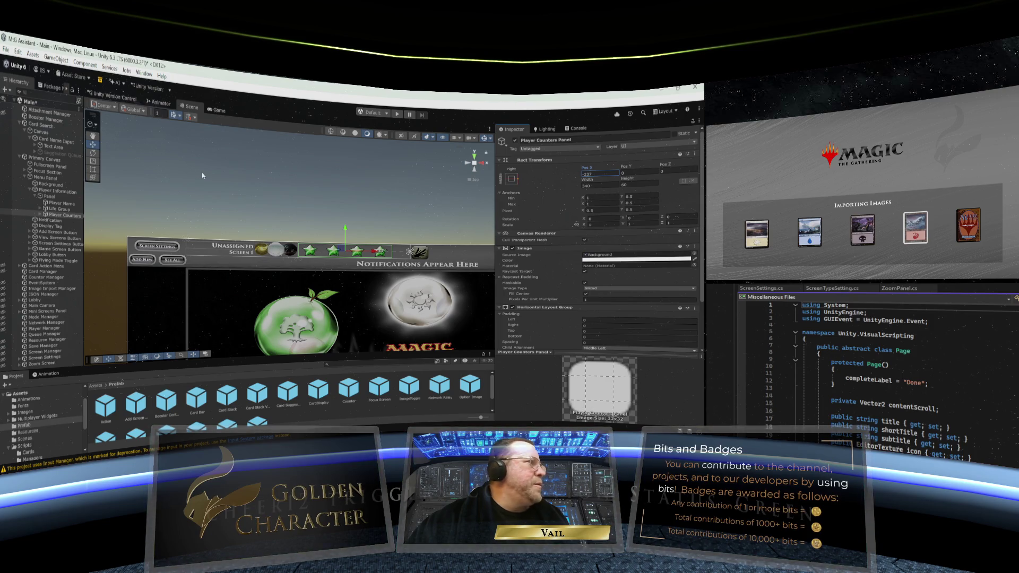
# Widen the stars panel to 400 and set its Pos X to -205
pyautogui.click(597, 186)
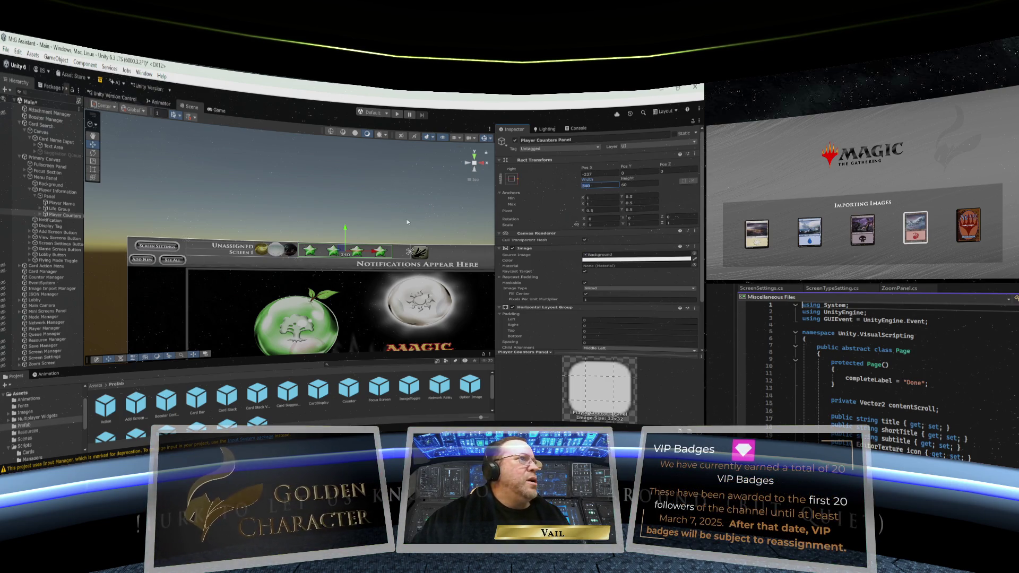
pyautogui.write('400')
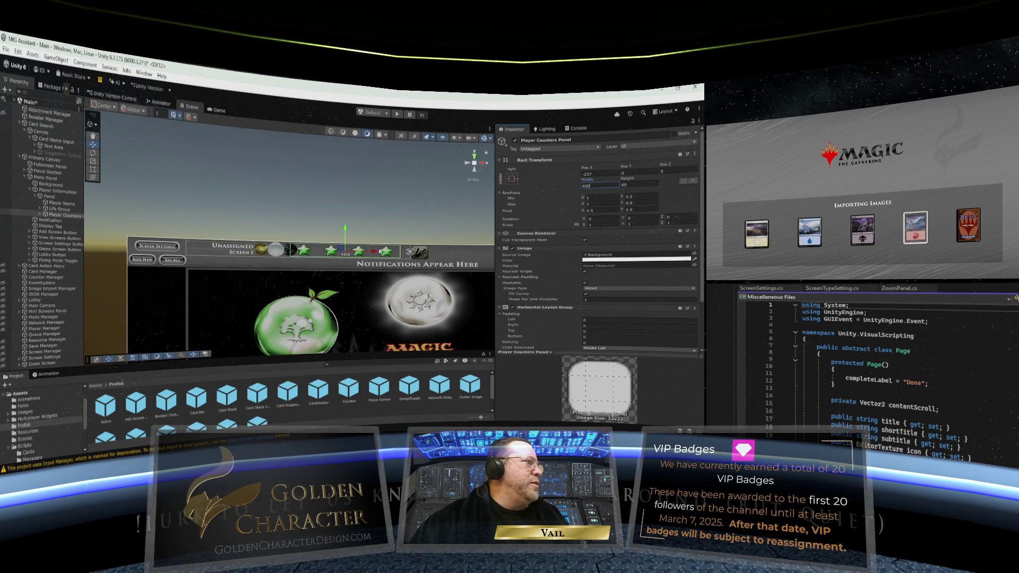
pyautogui.press('Return')
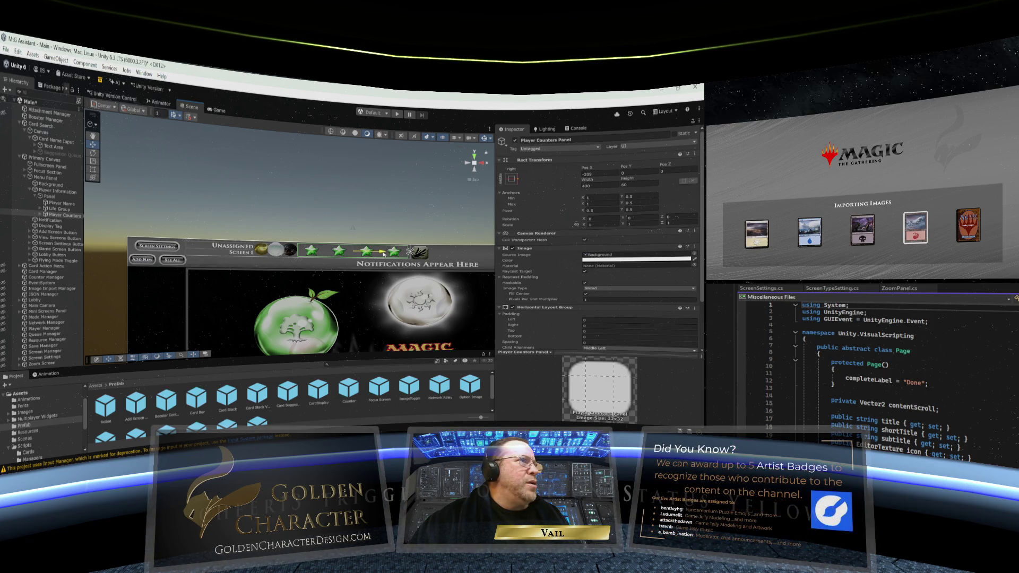
pyautogui.moveTo(384, 254); pyautogui.dragTo(384, 255)
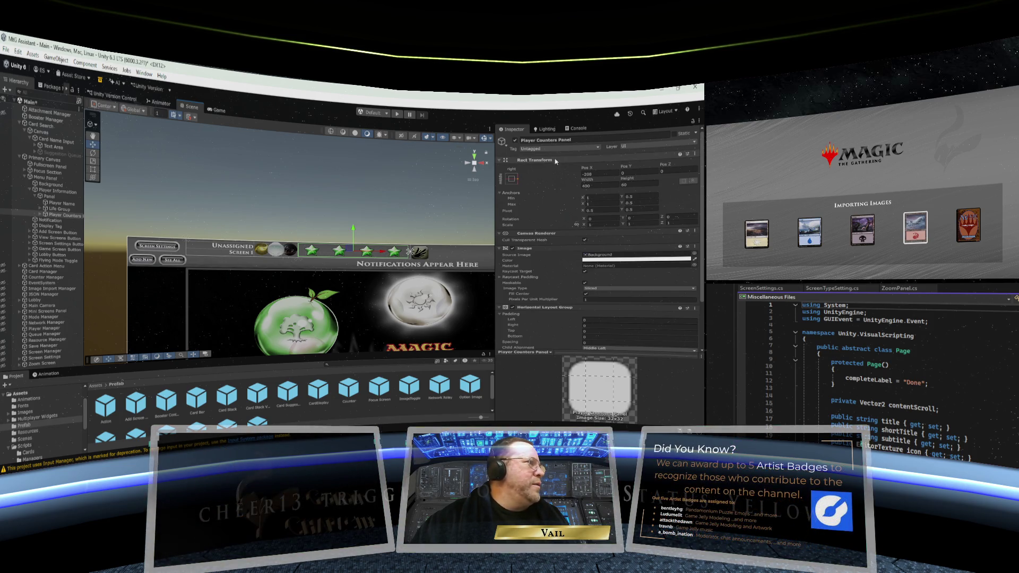
pyautogui.click(583, 174)
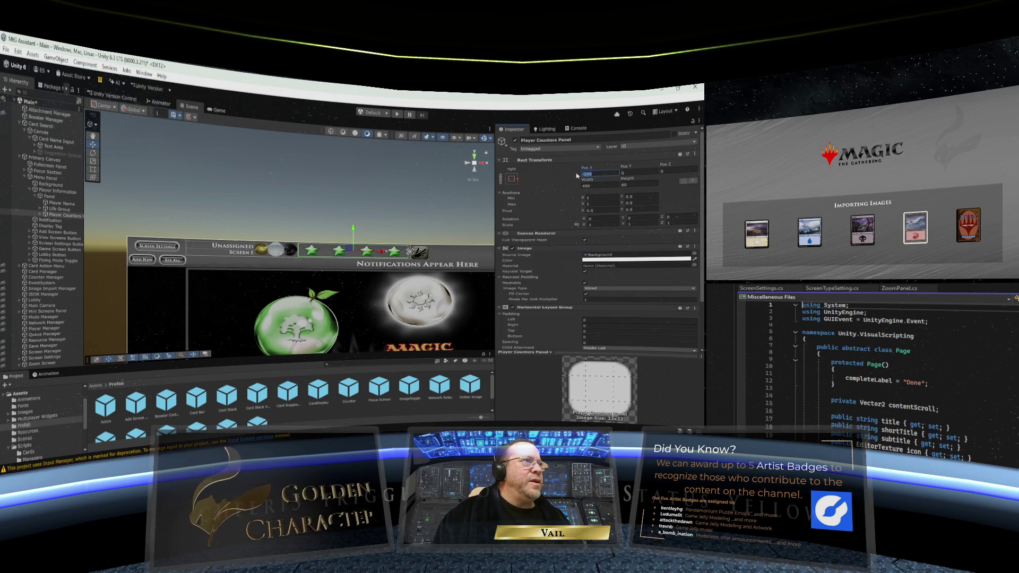
pyautogui.write('-205')
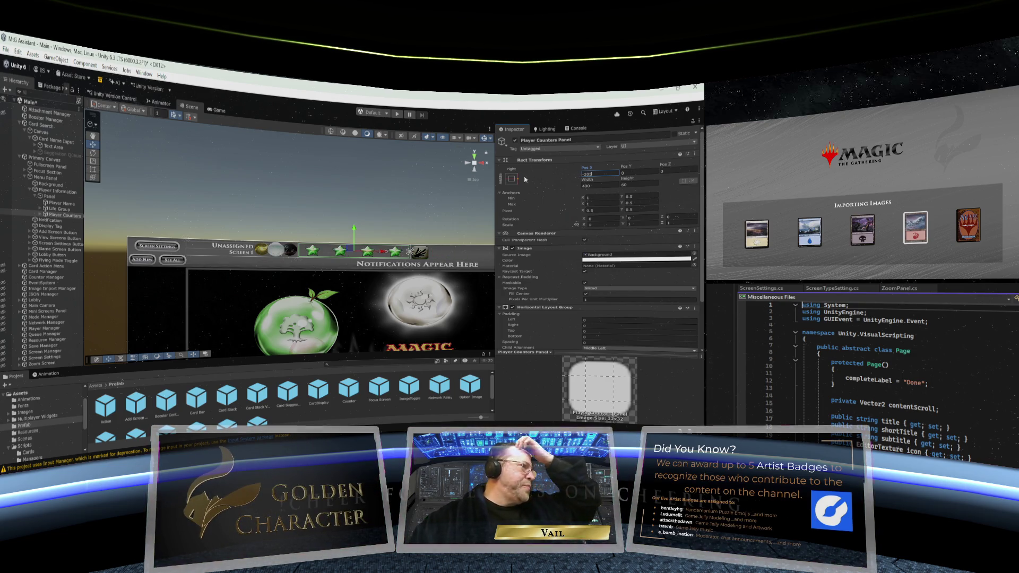
pyautogui.click(399, 188)
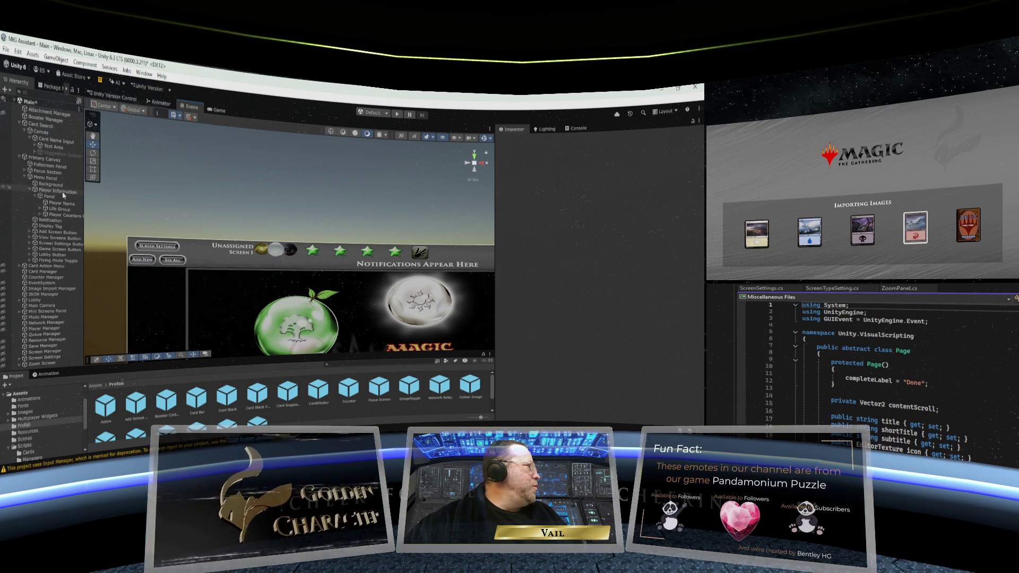
# Duplicate a Counter under Player Counters to add a fifth star, Counter (4)
pyautogui.click(41, 216)
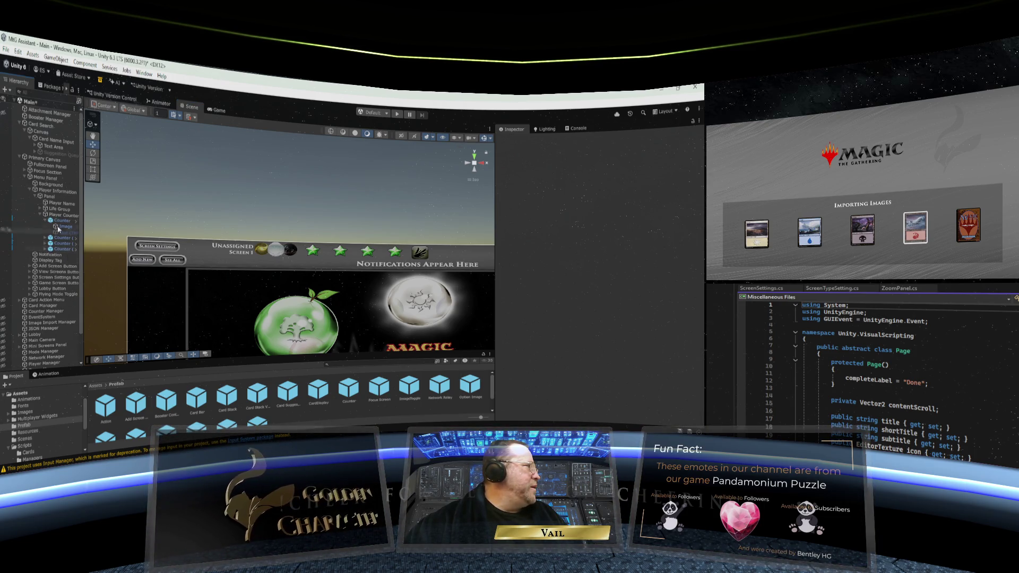
pyautogui.click(45, 220)
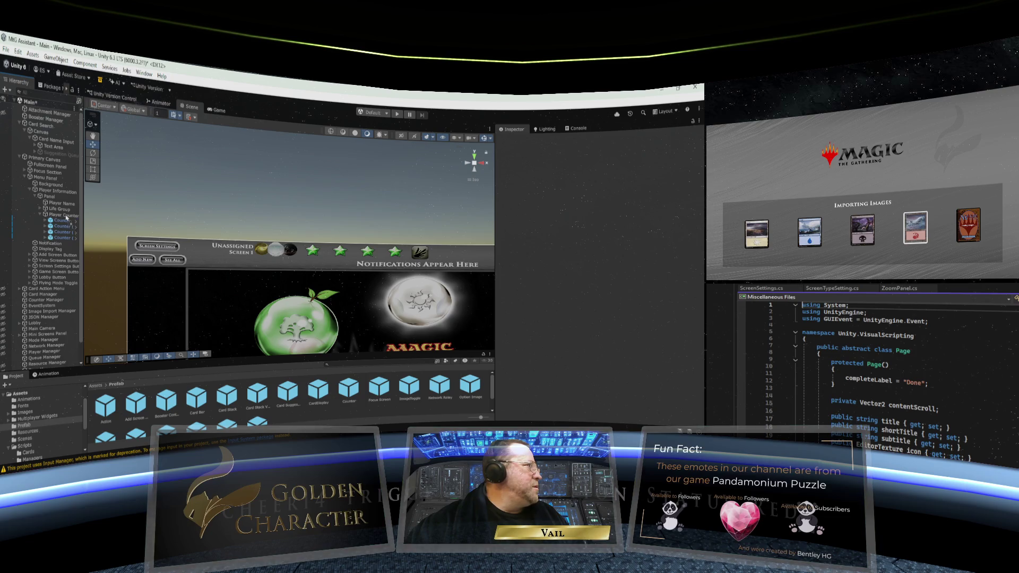
pyautogui.moveTo(66, 217); pyautogui.dragTo(67, 218)
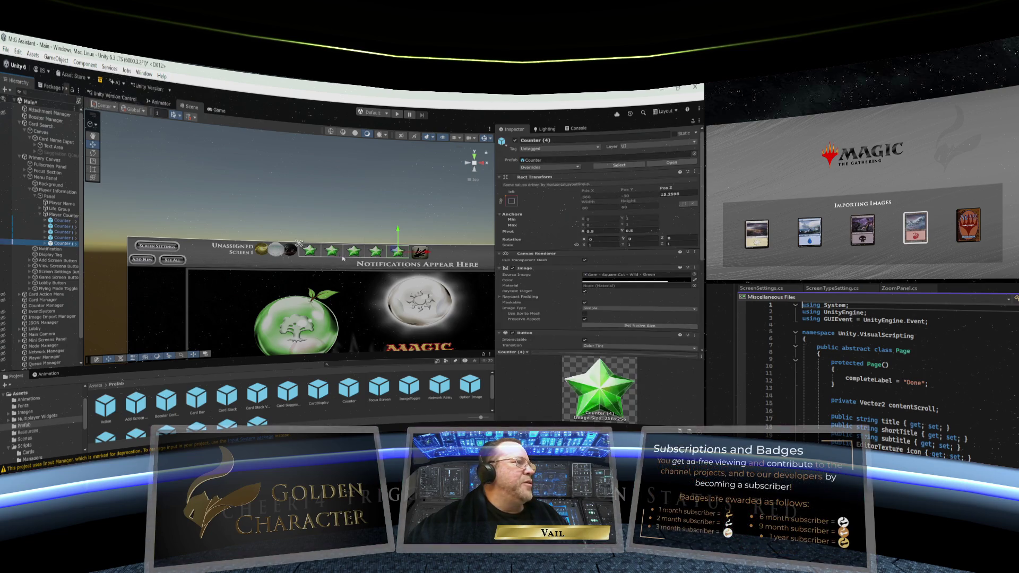
pyautogui.click(299, 212)
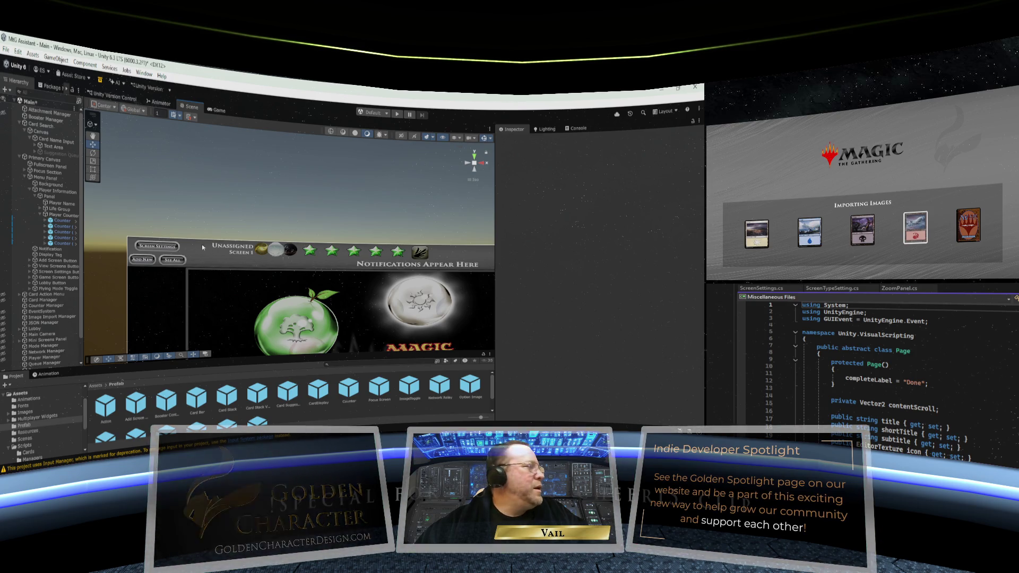
pyautogui.scroll(6, 202, 247)
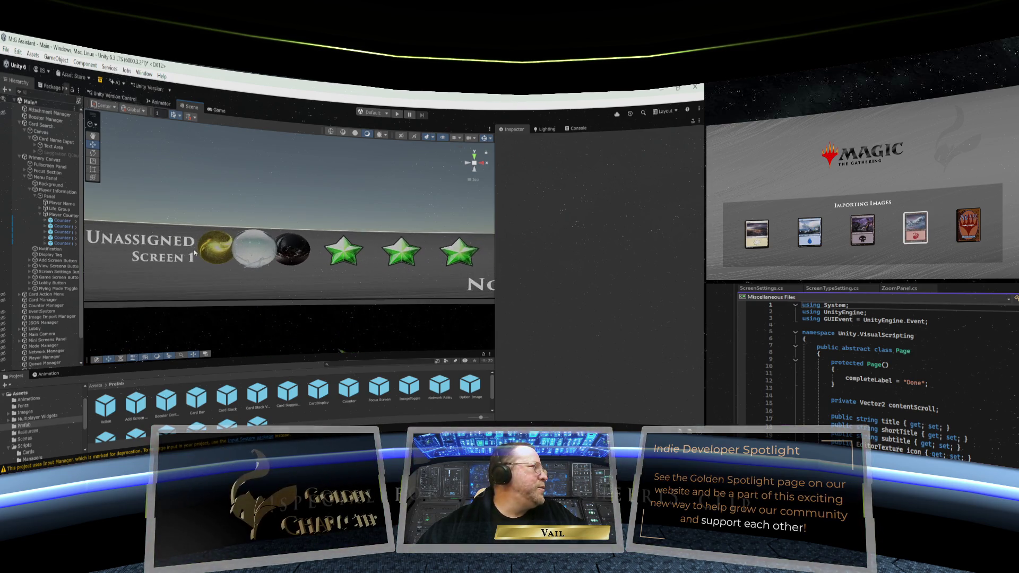
pyautogui.scroll(3, 195, 253)
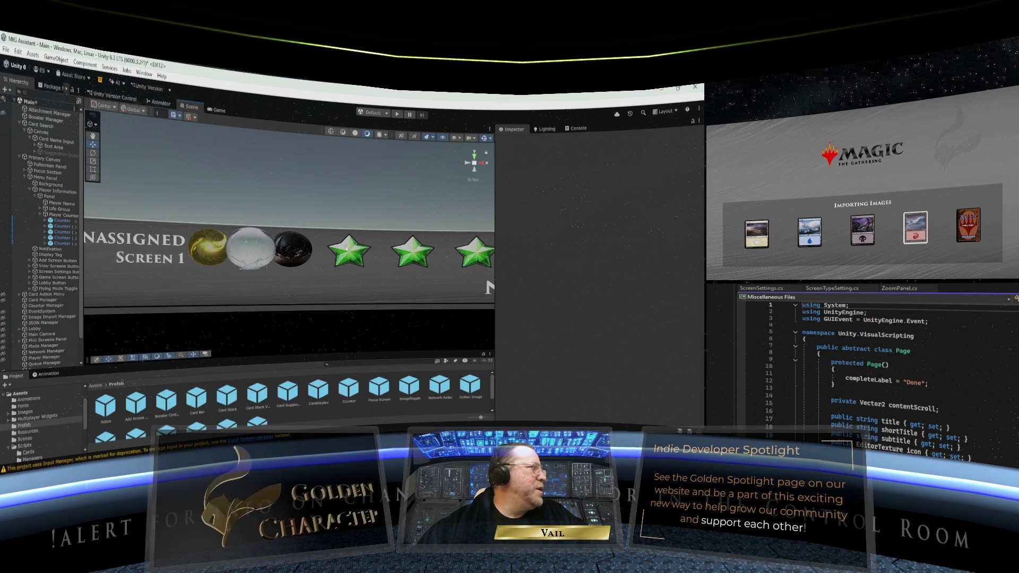
pyautogui.scroll(-4, 348, 246)
pyautogui.scroll(-2, 309, 257)
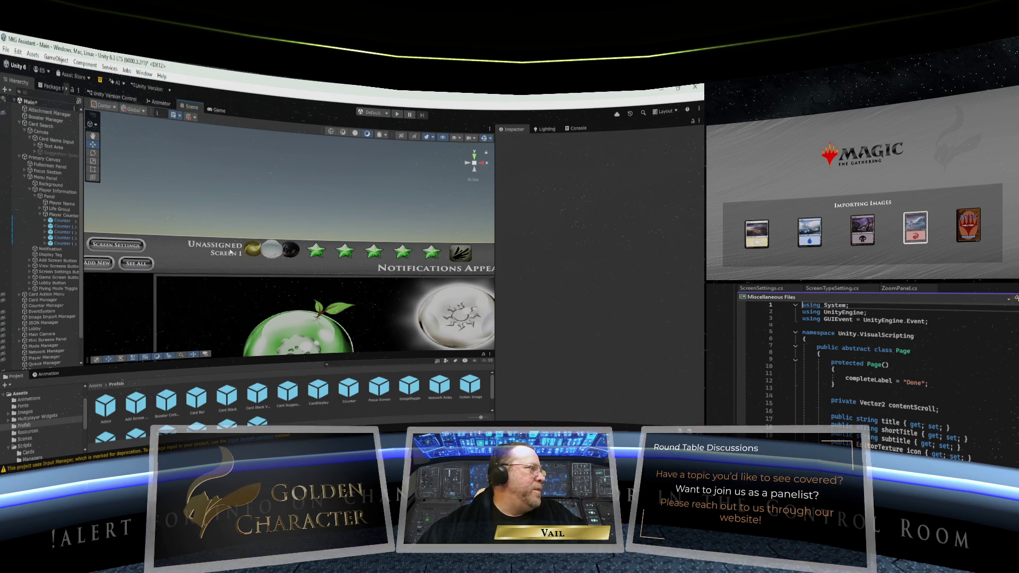
pyautogui.scroll(5, 230, 253)
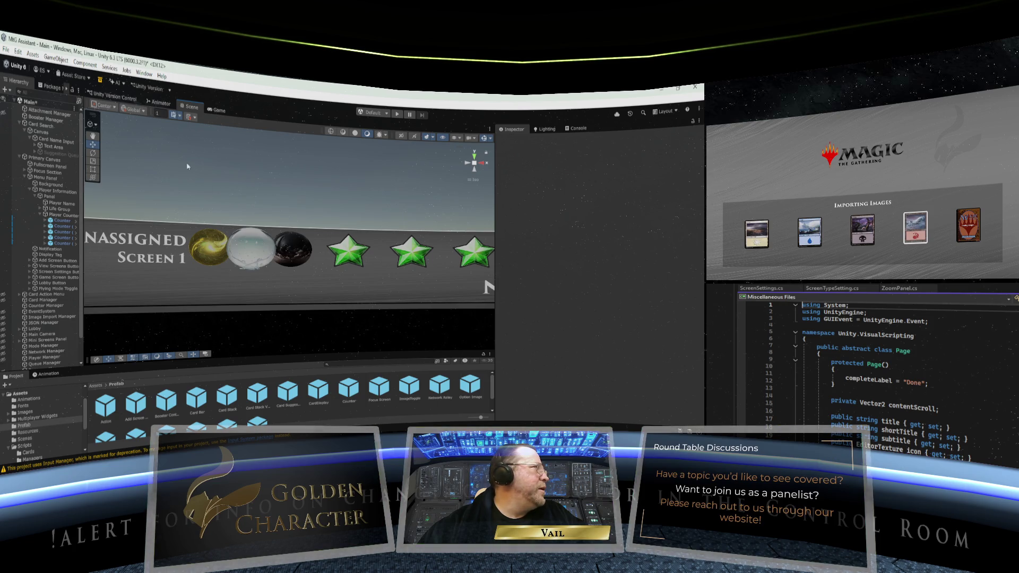
pyautogui.scroll(-4, 156, 234)
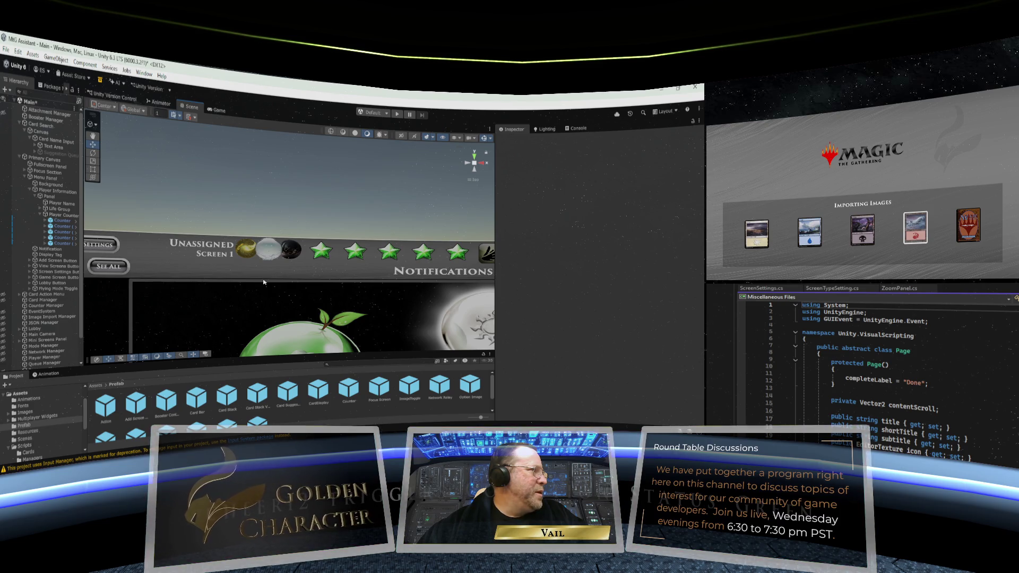
pyautogui.scroll(-3, 264, 282)
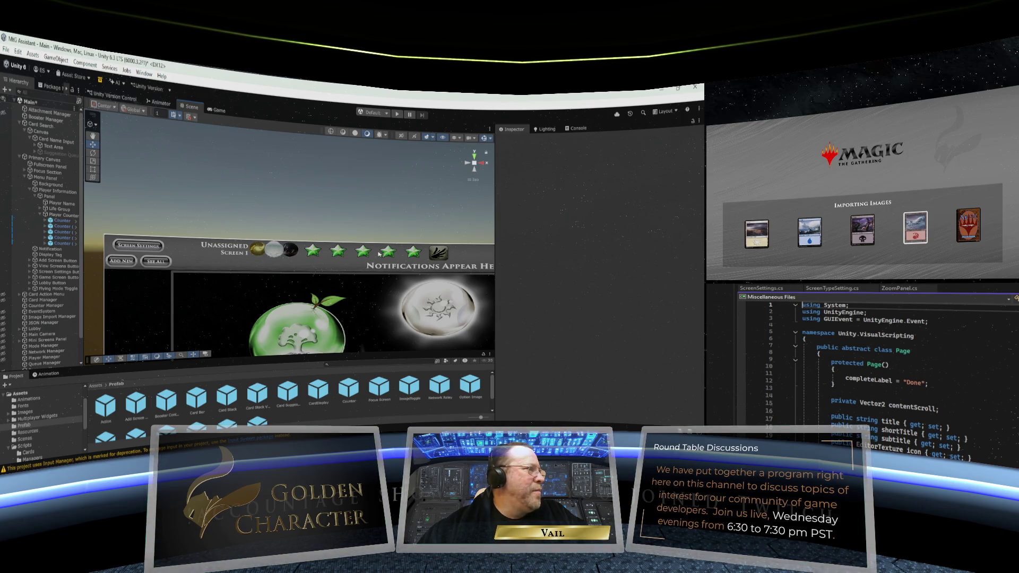
pyautogui.scroll(-2, 374, 248)
pyautogui.scroll(-3, 374, 248)
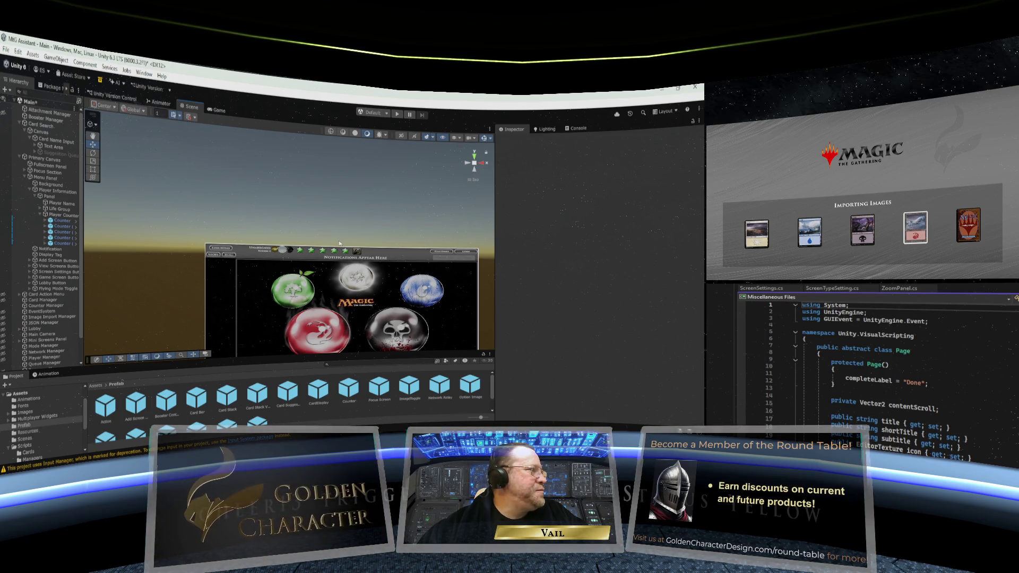
pyautogui.scroll(5, 340, 243)
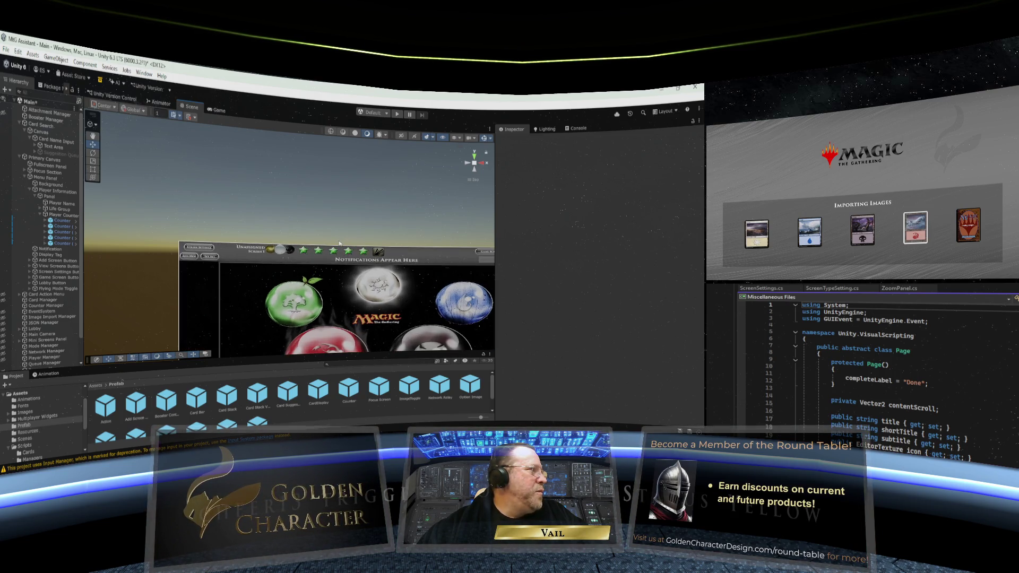
pyautogui.scroll(-1, 340, 243)
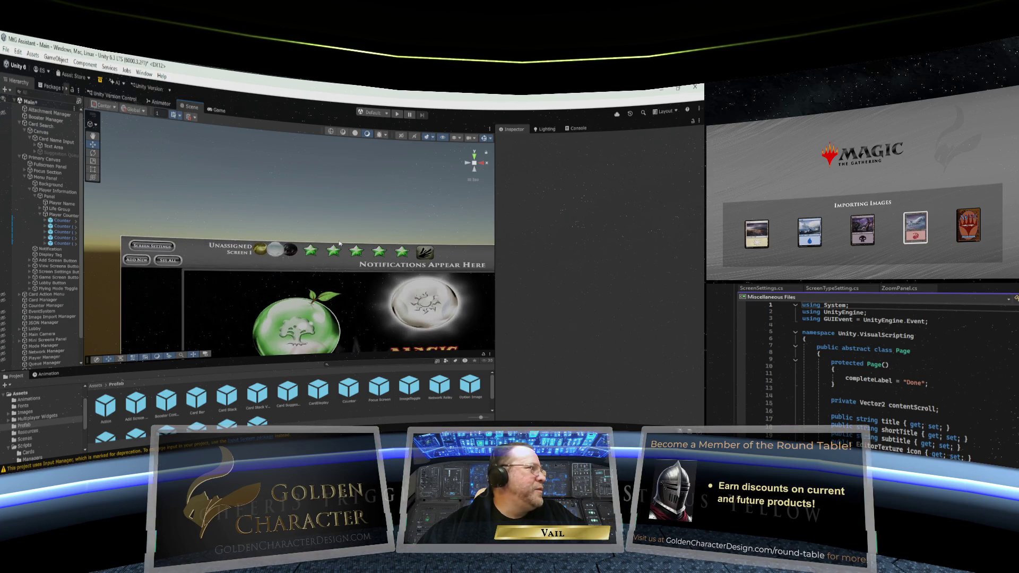
# Move the Flying Mode Toggle right to X 215
pyautogui.click(425, 253)
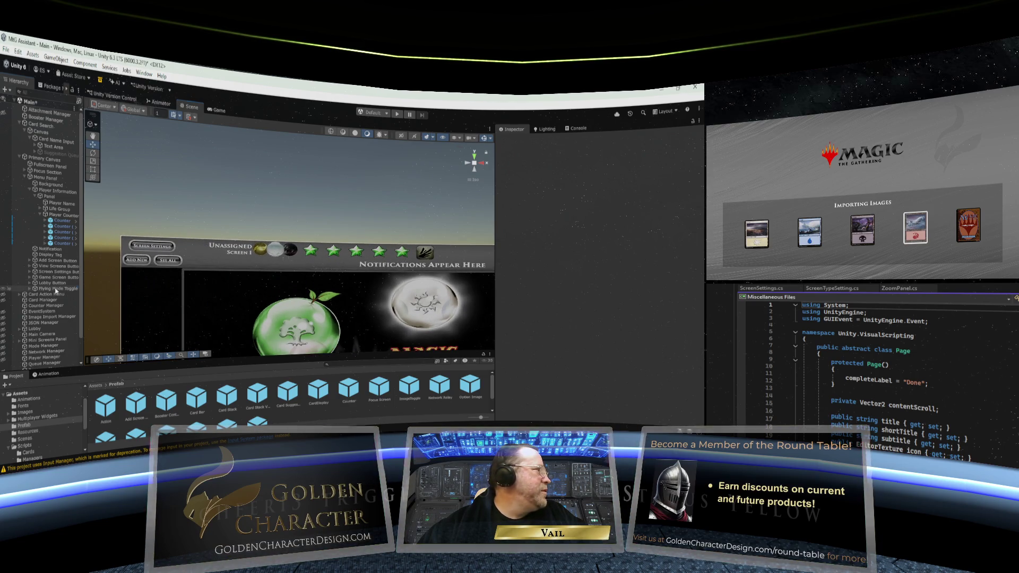
pyautogui.moveTo(461, 254); pyautogui.dragTo(505, 254)
pyautogui.scroll(-2, 375, 245)
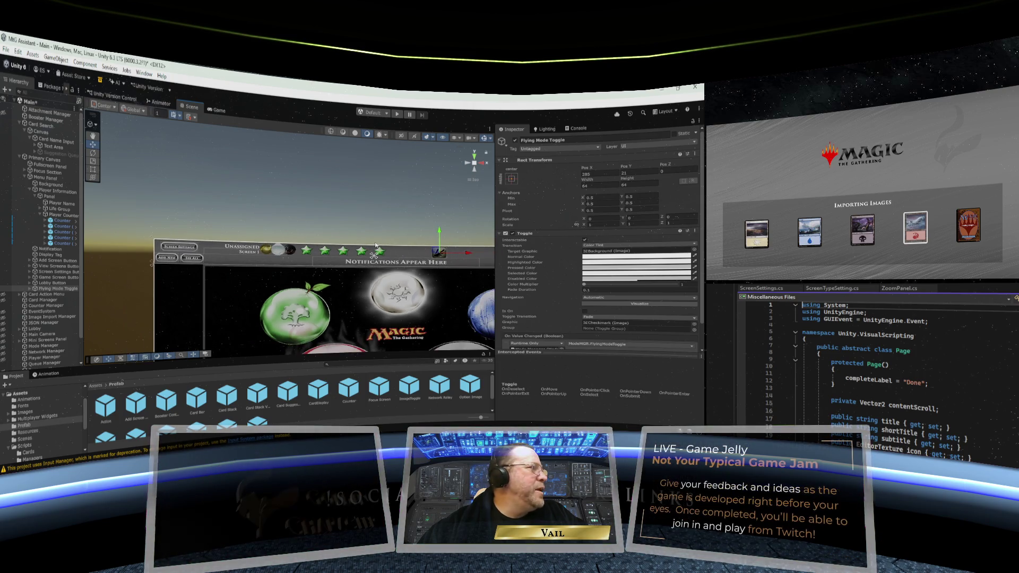
pyautogui.scroll(3, 375, 246)
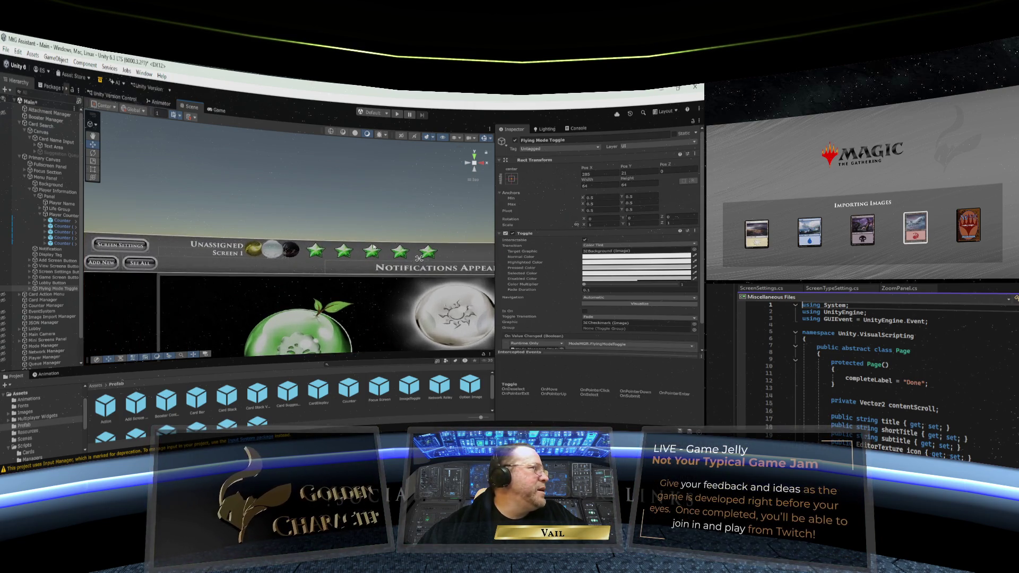
# Shift the Life Group orbs right to X -30
pyautogui.click(312, 245)
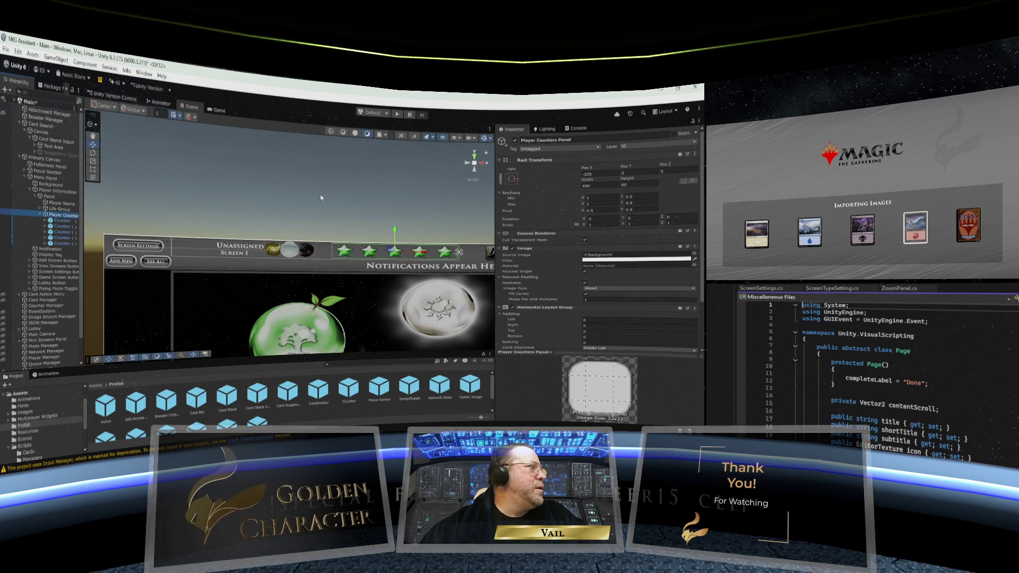
pyautogui.click(266, 204)
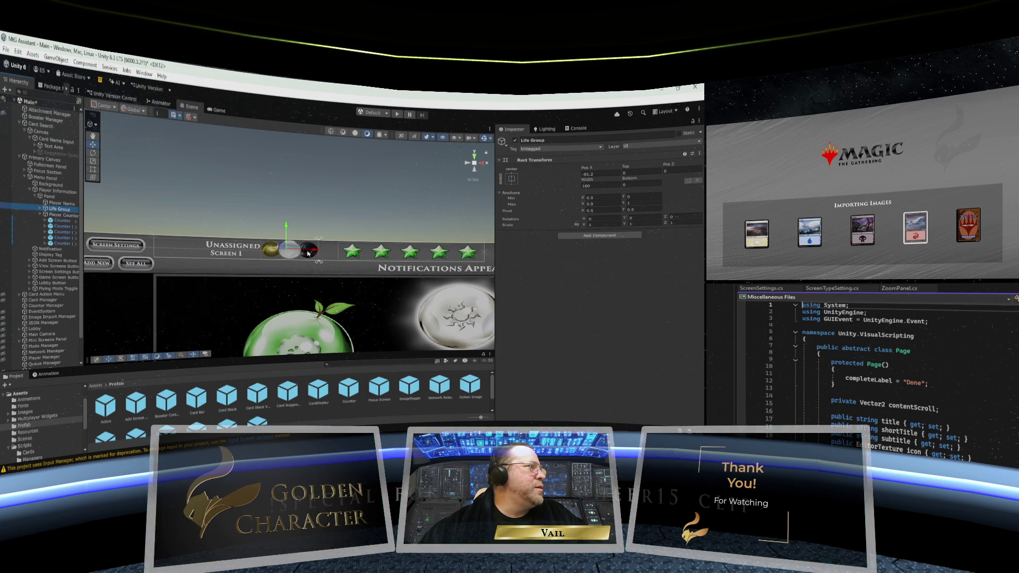
pyautogui.moveTo(314, 252); pyautogui.dragTo(334, 255)
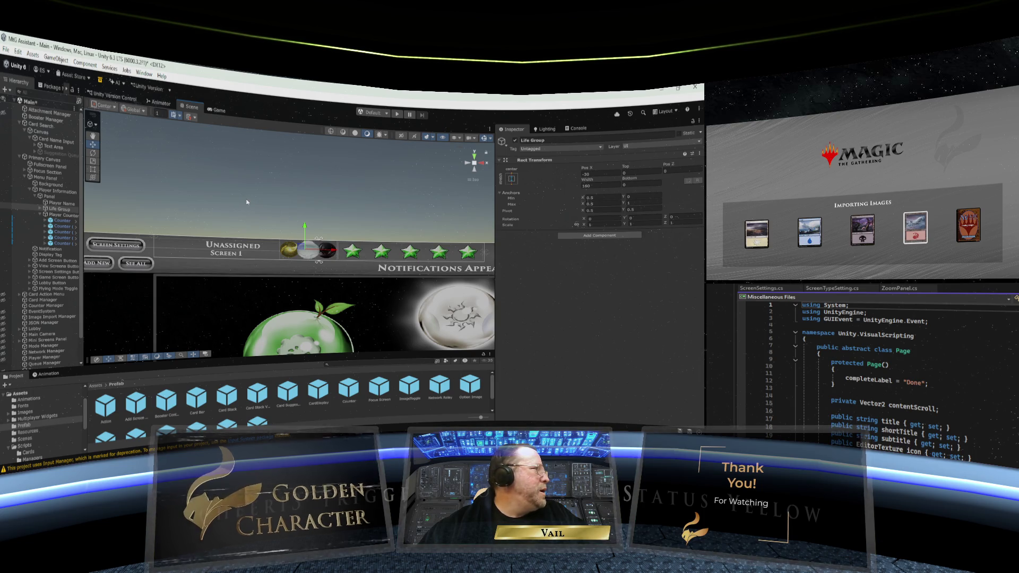
pyautogui.click(63, 204)
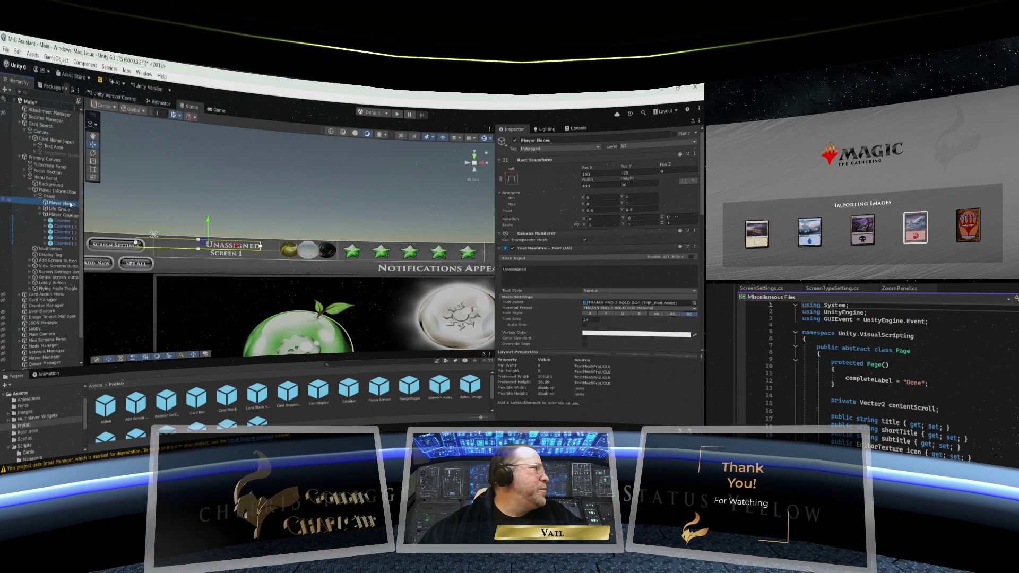
# Reduce the Unassigned name text's right margin to 70 so it shows in full
pyautogui.moveTo(241, 247); pyautogui.dragTo(257, 248)
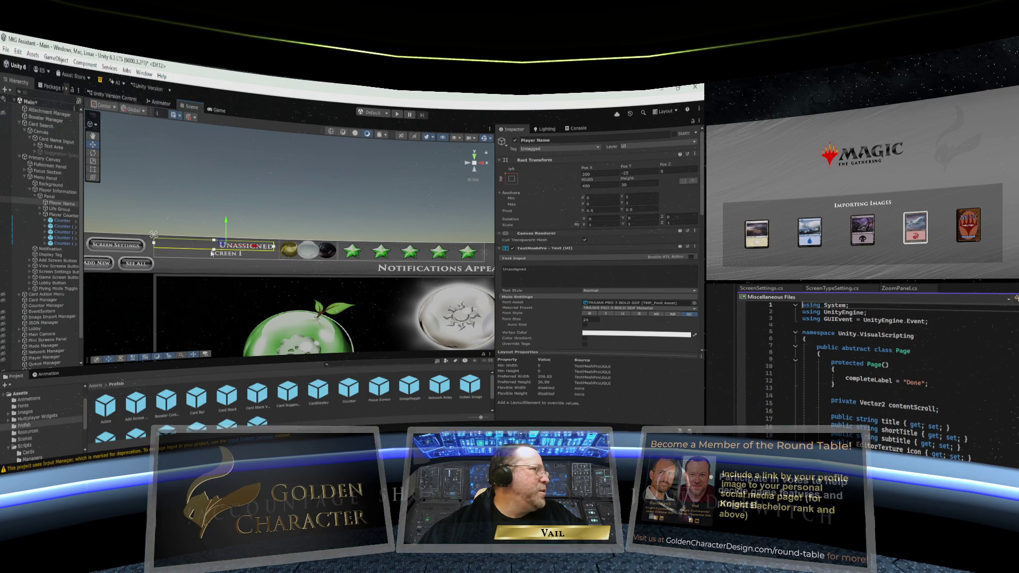
pyautogui.scroll(-10, 543, 271)
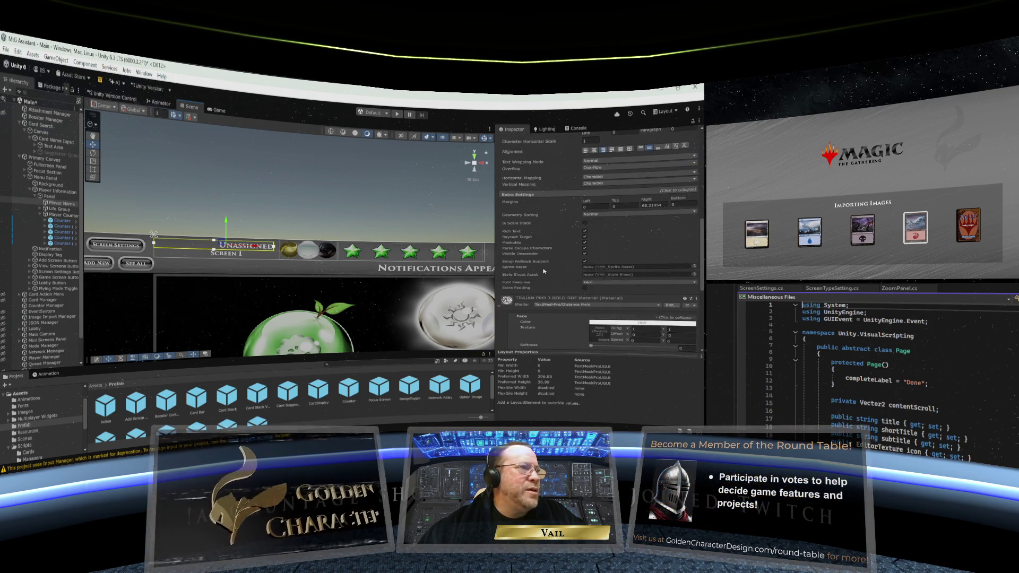
pyautogui.scroll(-2, 542, 270)
pyautogui.scroll(5, 572, 258)
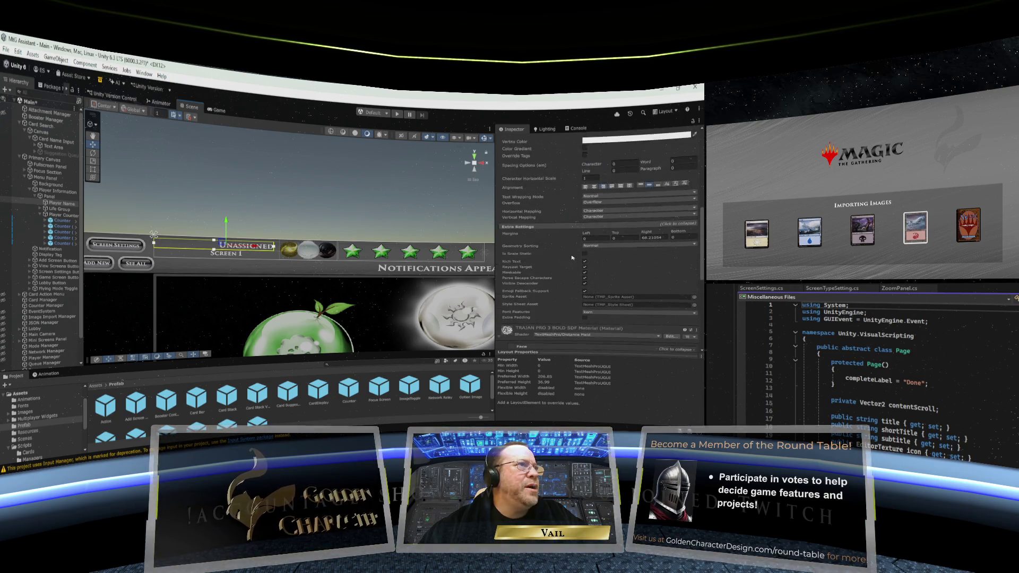
pyautogui.click(663, 268)
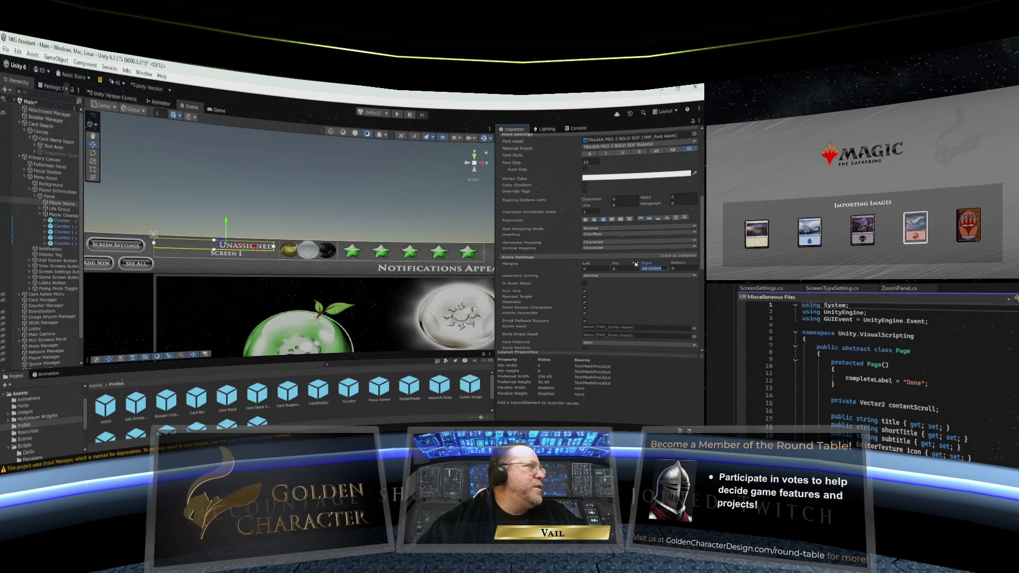
pyautogui.write('0')
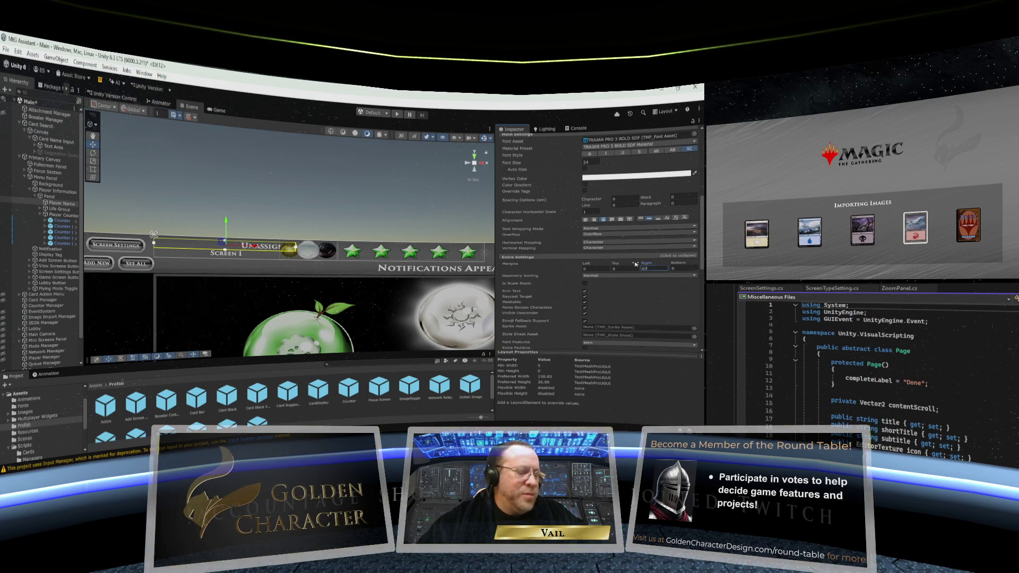
pyautogui.write('70')
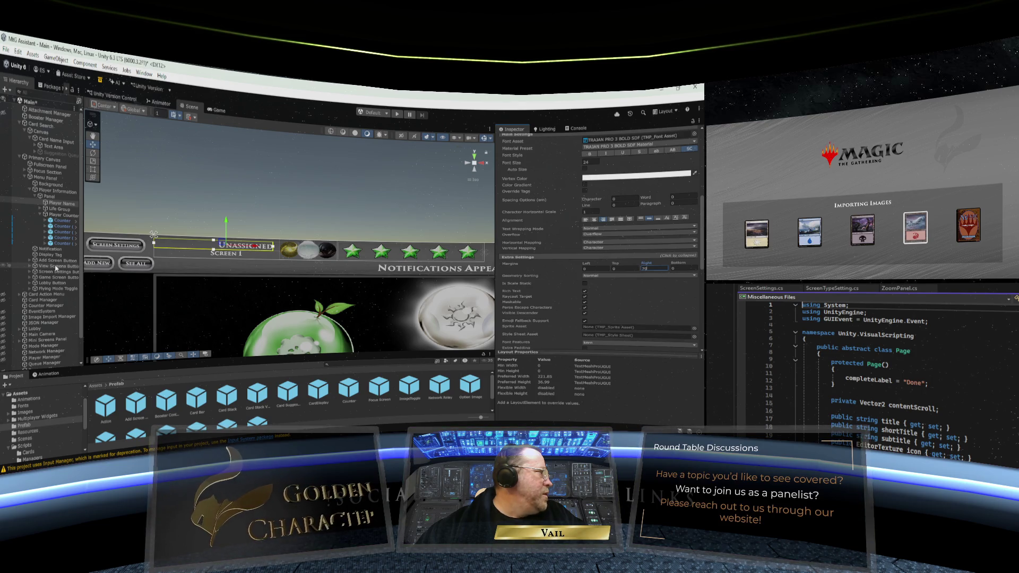
# Stretch the Display Tag's rect right edge outward in the Scene view
pyautogui.click(50, 255)
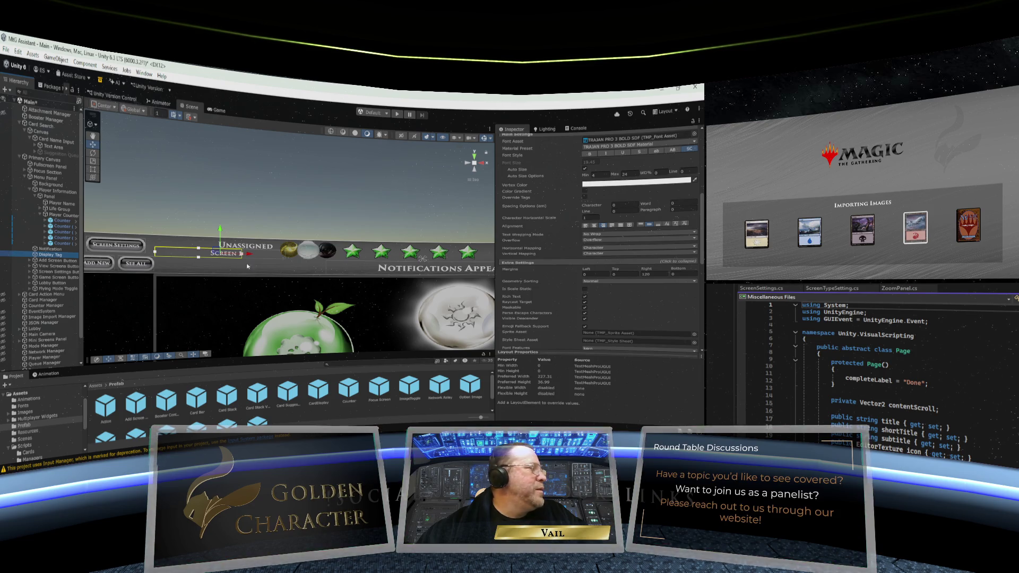
pyautogui.scroll(5, 572, 186)
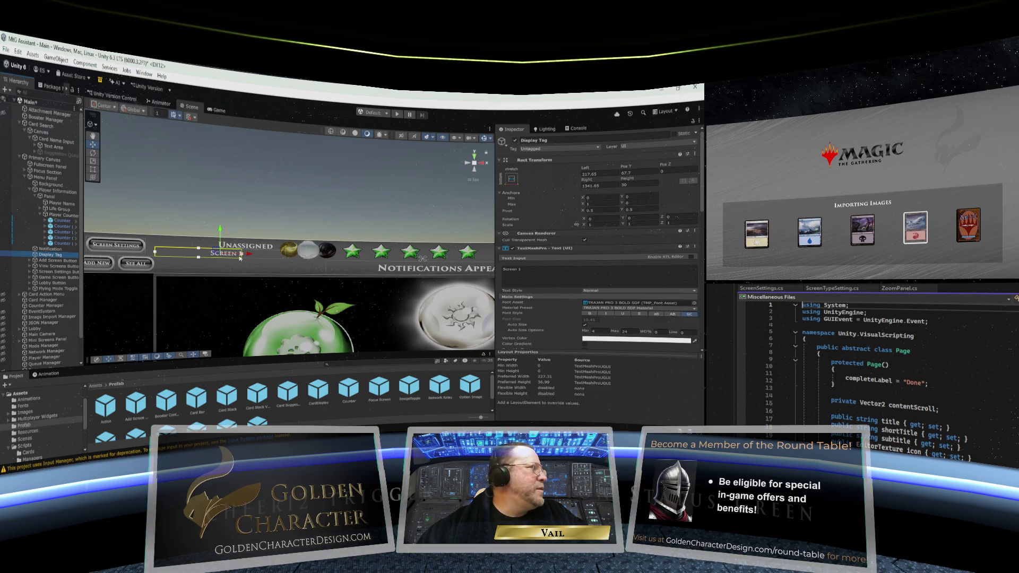
pyautogui.moveTo(242, 255); pyautogui.dragTo(273, 257)
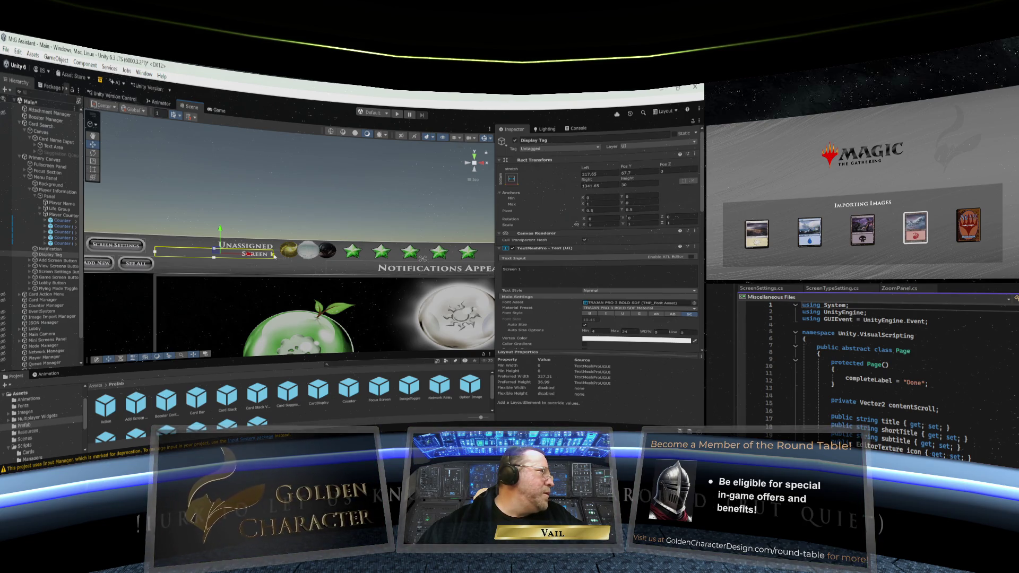
pyautogui.click(280, 201)
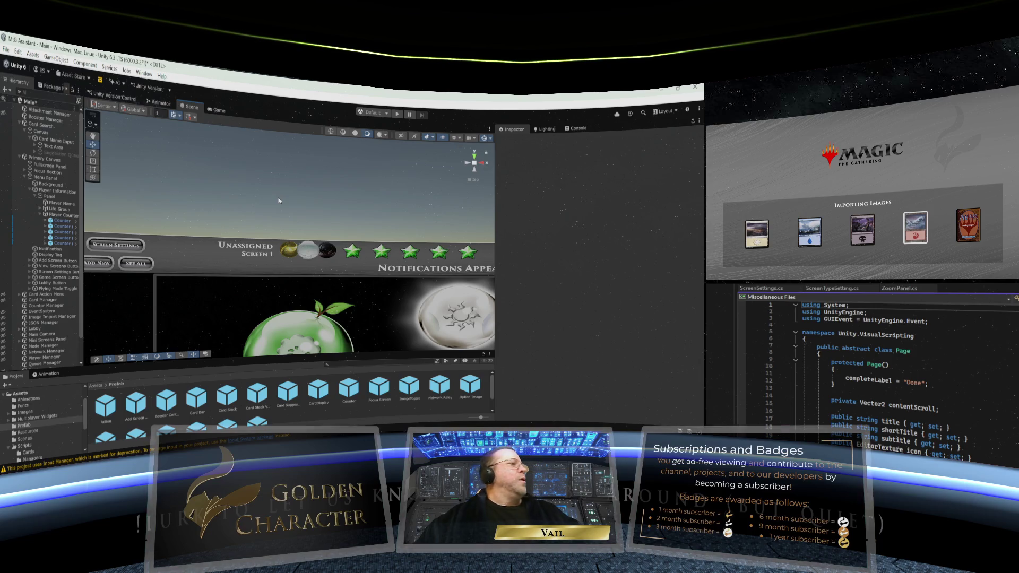
pyautogui.scroll(2, 276, 204)
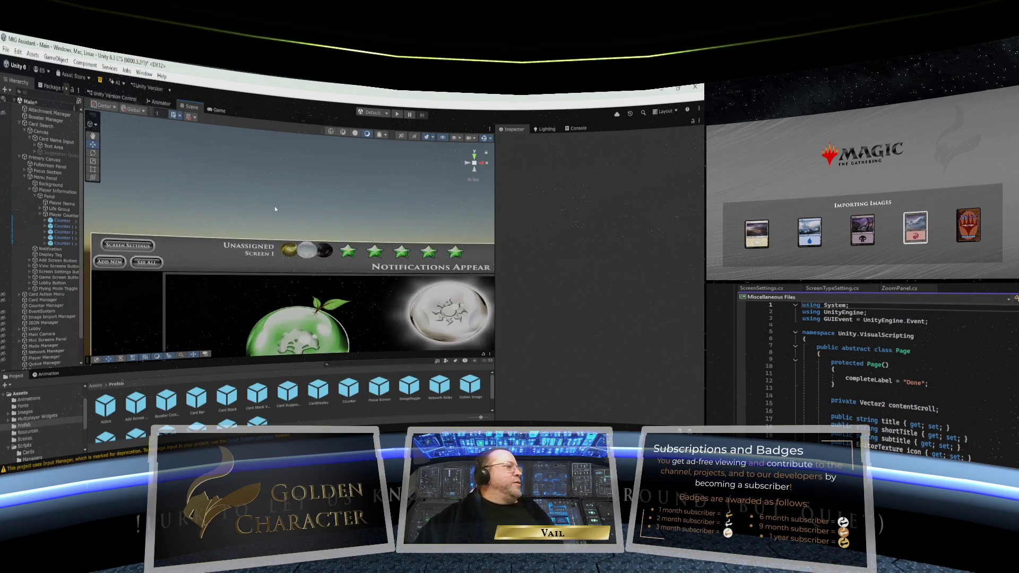
pyautogui.scroll(-1, 275, 217)
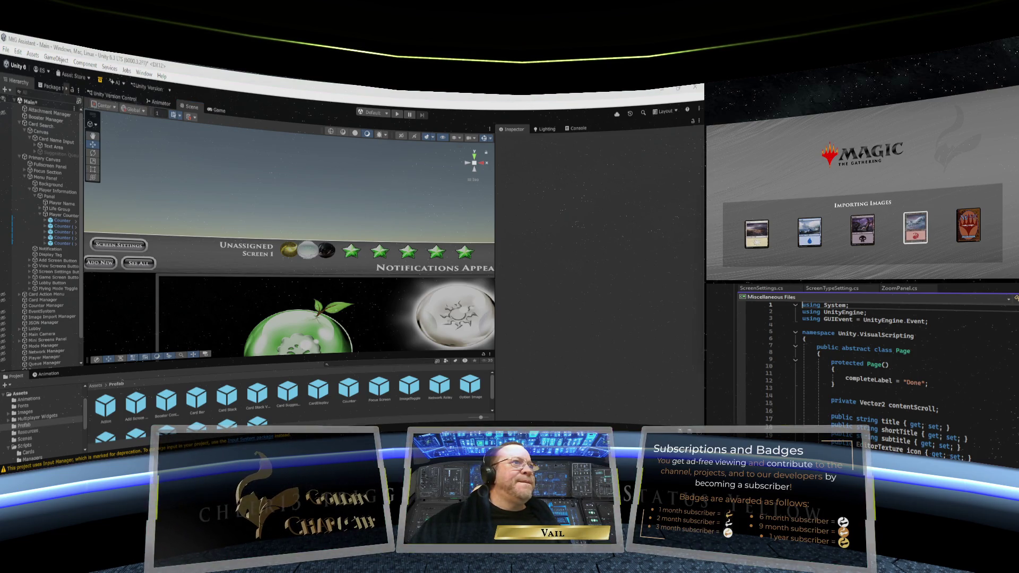
pyautogui.scroll(-5, 255, 227)
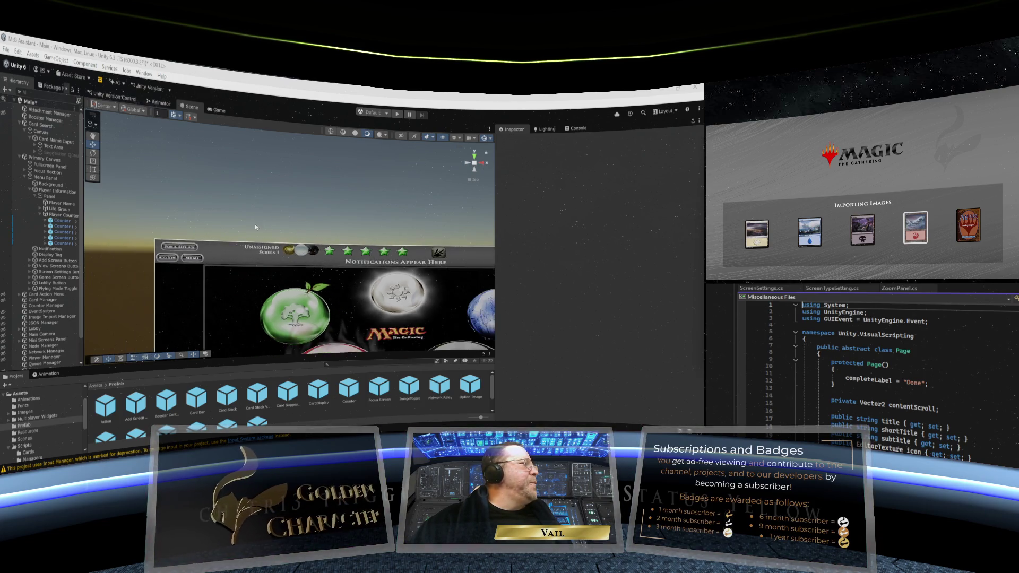
pyautogui.scroll(5, 255, 227)
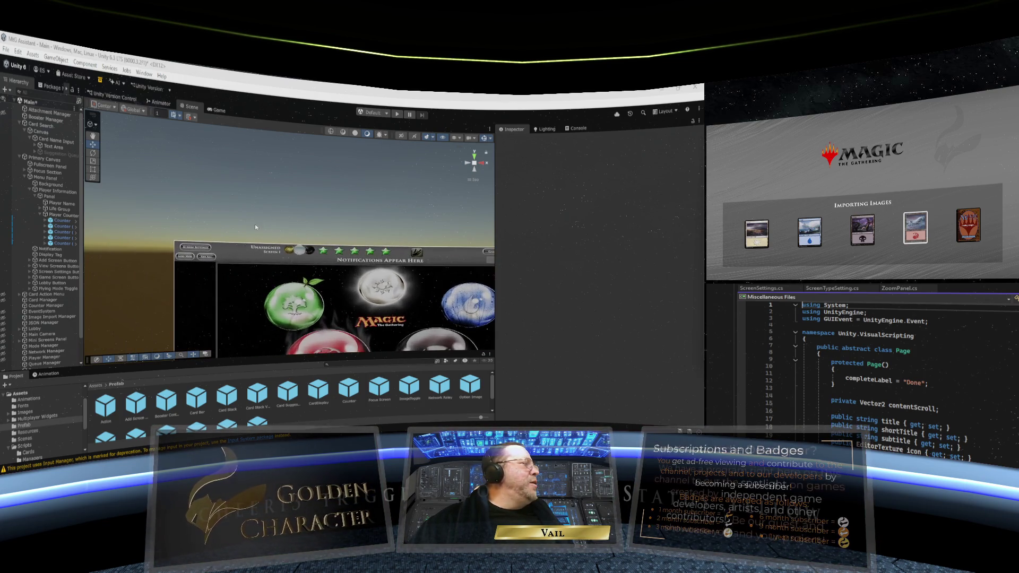
pyautogui.scroll(-3, 255, 227)
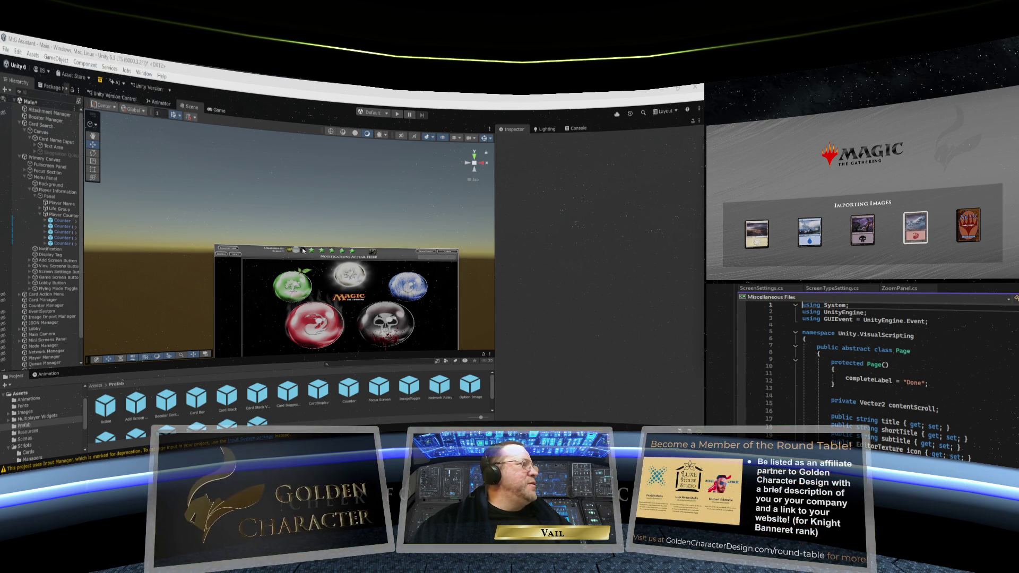
pyautogui.scroll(3, 262, 229)
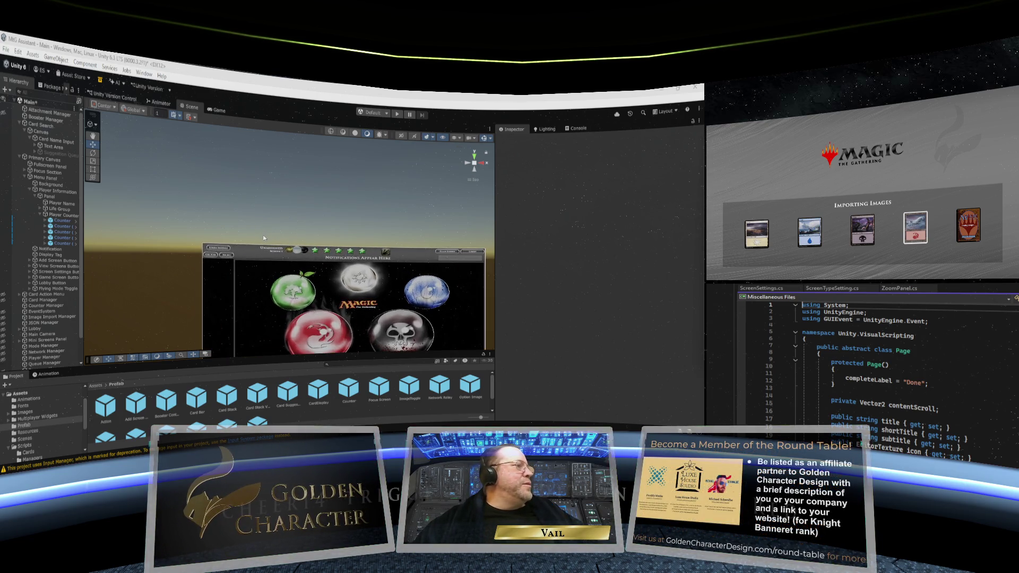
pyautogui.scroll(2, 264, 242)
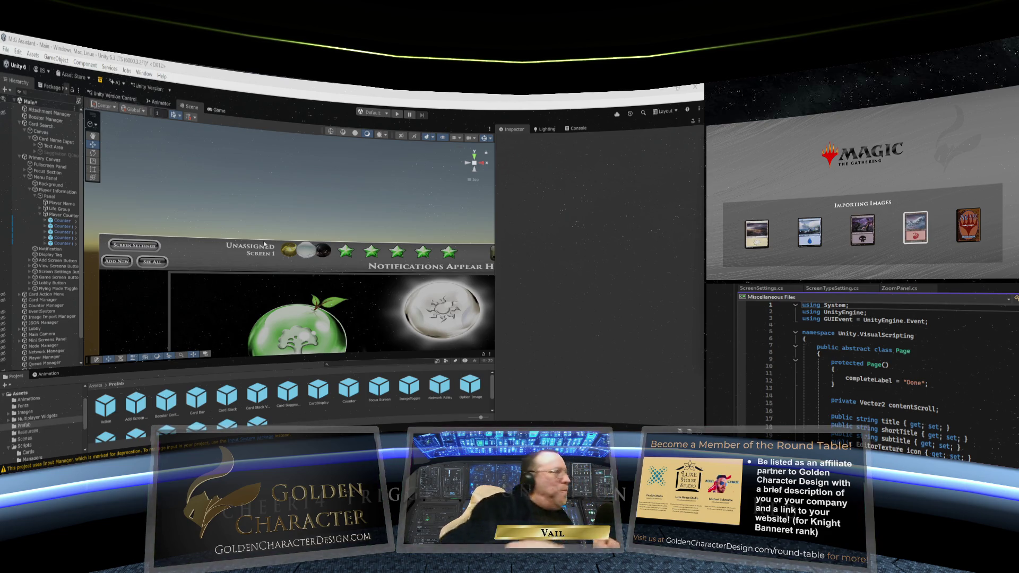
pyautogui.scroll(-4, 264, 242)
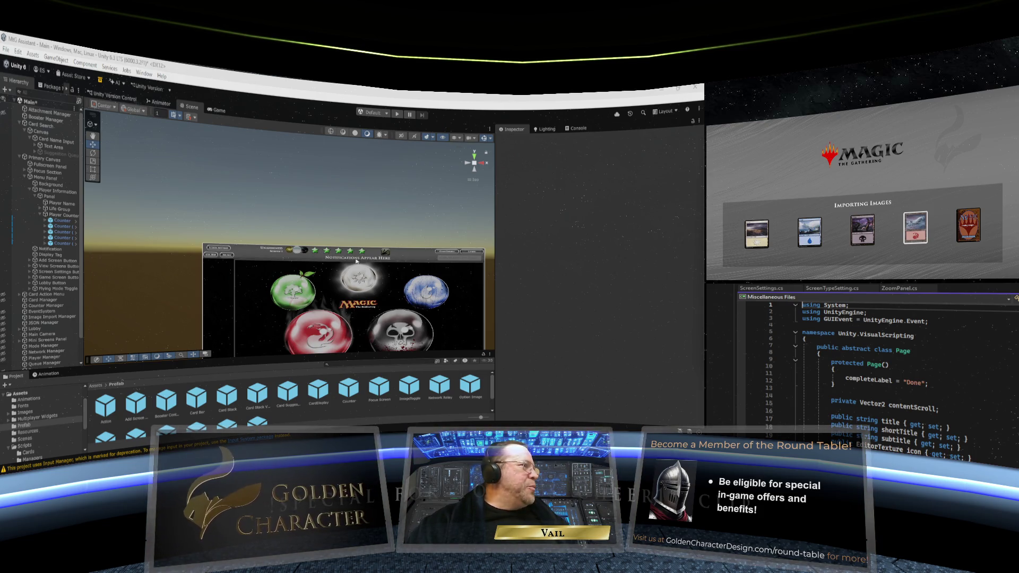
pyautogui.scroll(2, 355, 261)
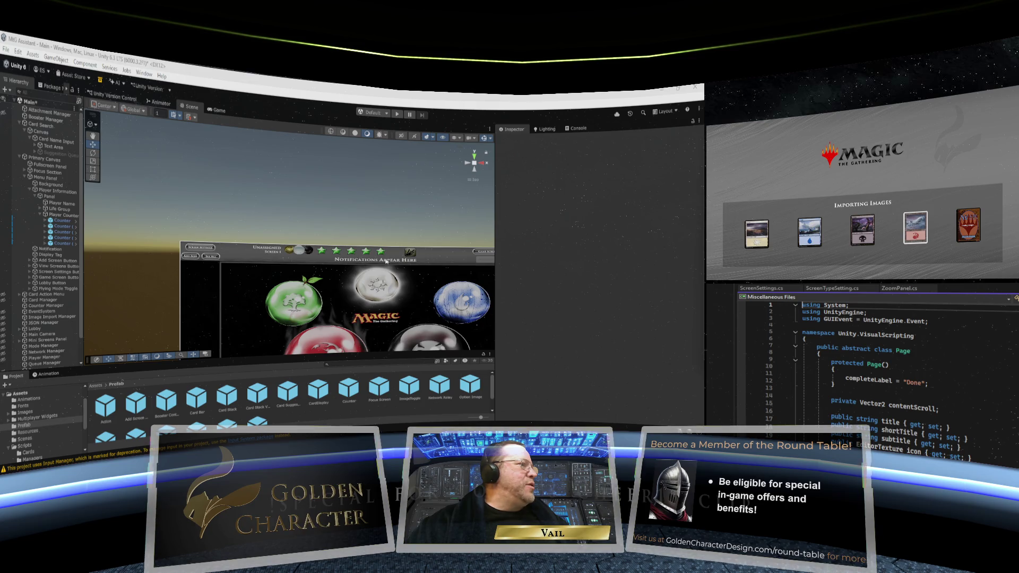
pyautogui.scroll(-1, 383, 261)
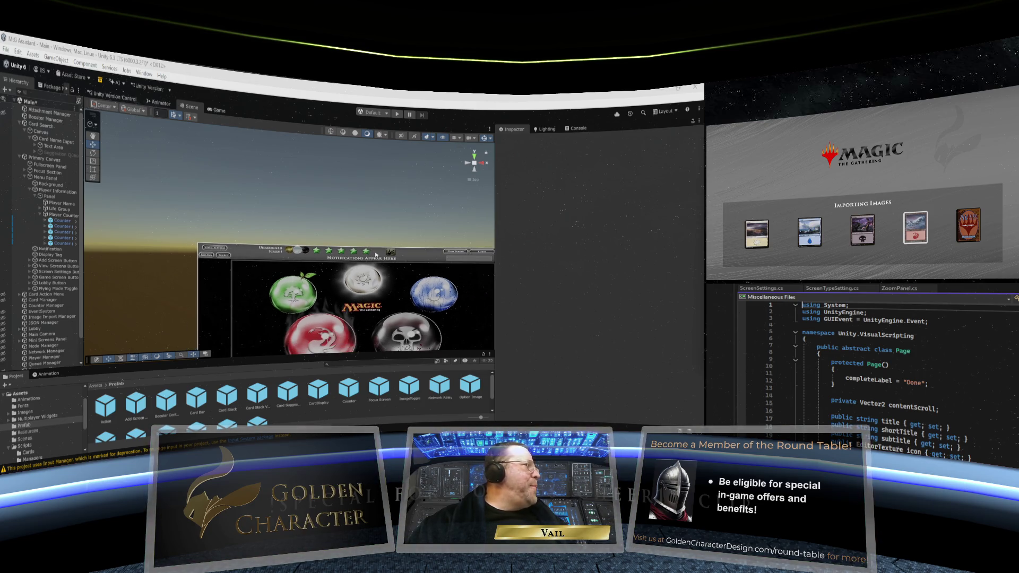
pyautogui.scroll(5, 373, 254)
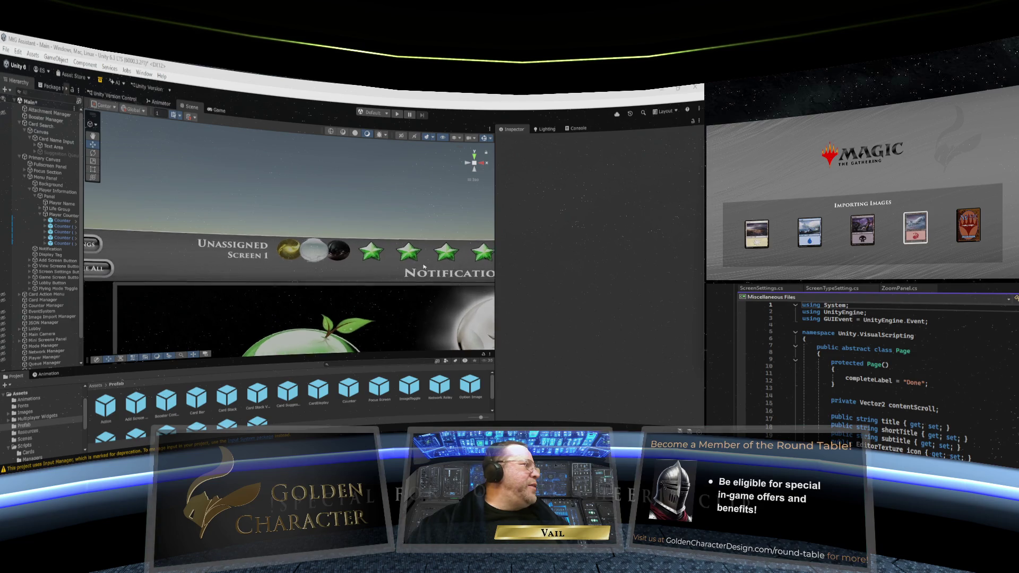
pyautogui.scroll(2, 424, 267)
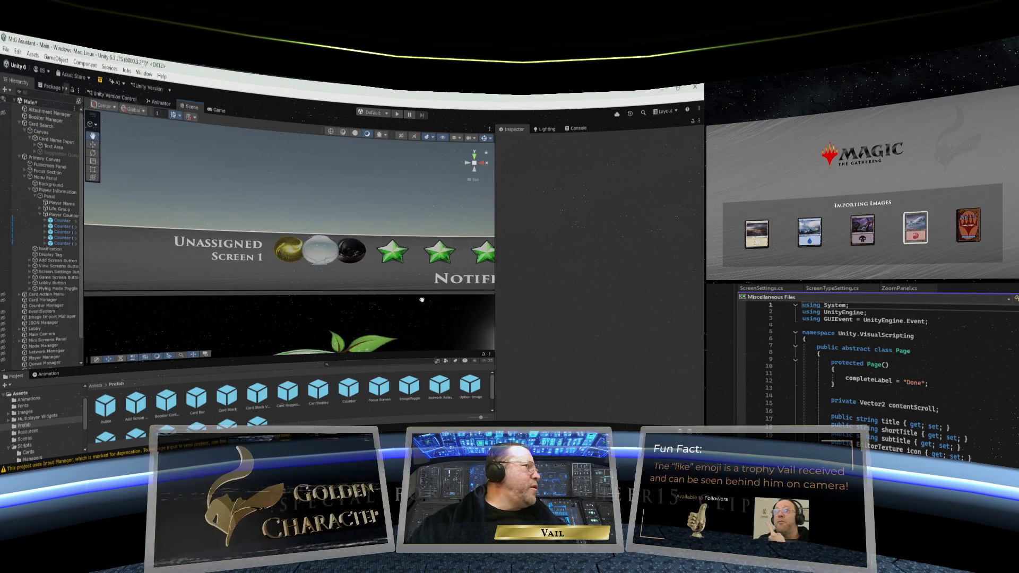
pyautogui.moveTo(396, 292); pyautogui.dragTo(365, 253)
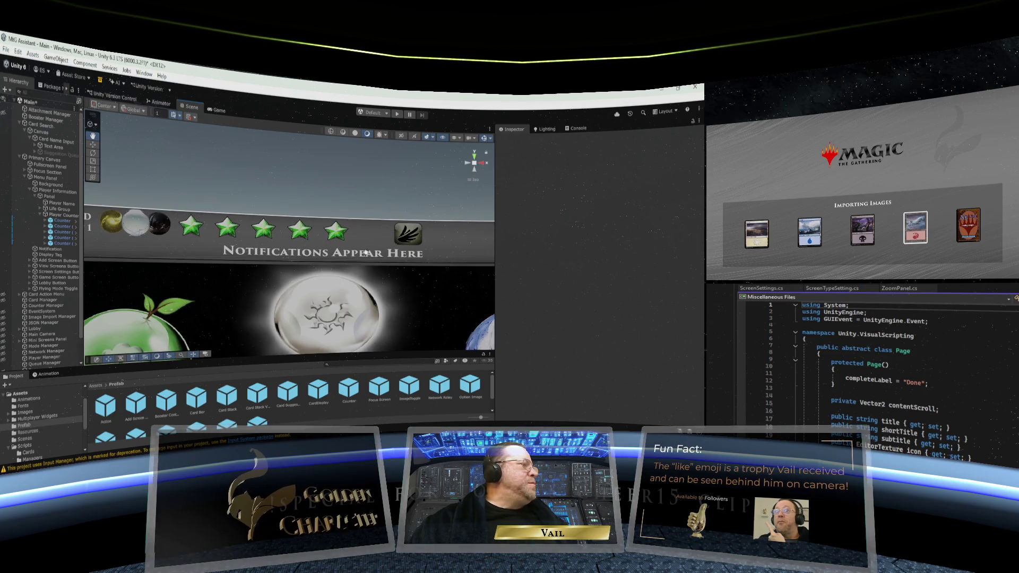
pyautogui.scroll(-4, 365, 253)
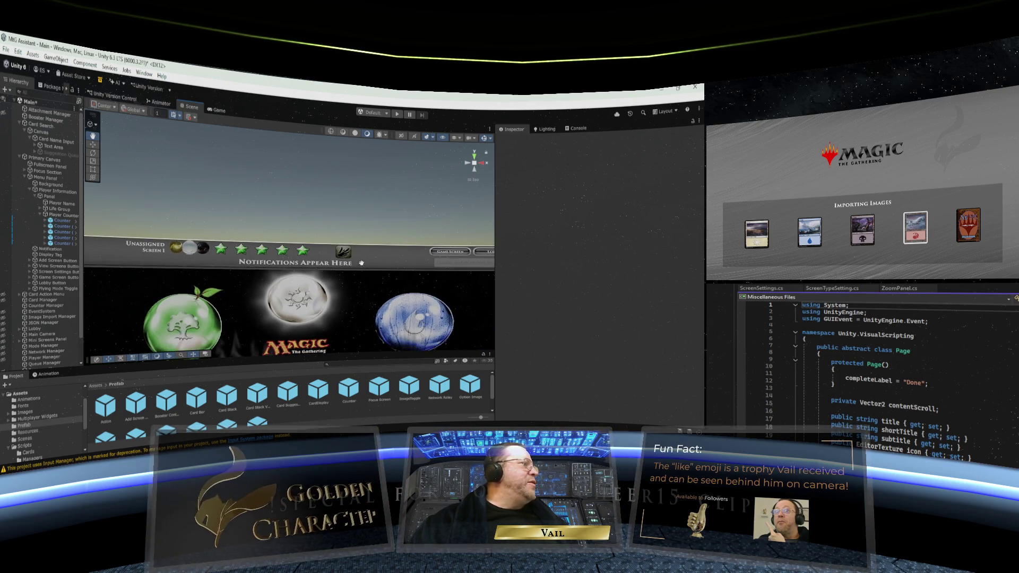
pyautogui.scroll(-2, 361, 263)
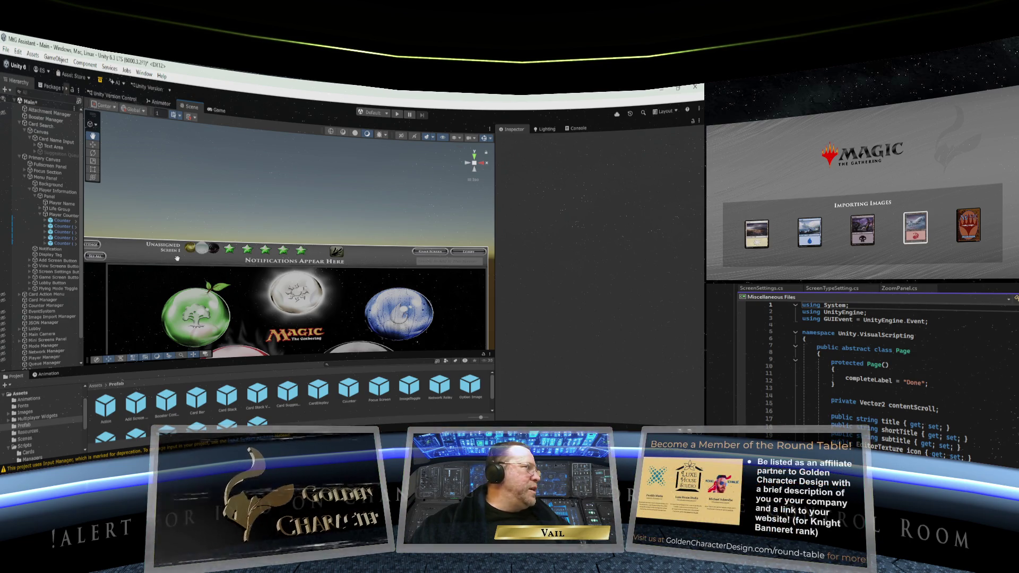
pyautogui.scroll(-1, 171, 260)
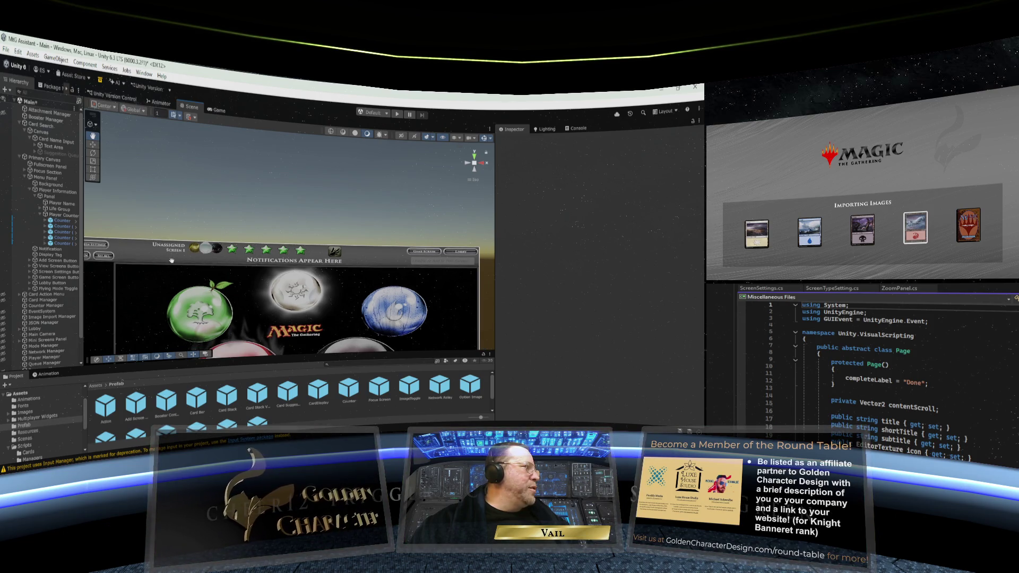
pyautogui.scroll(1, 171, 260)
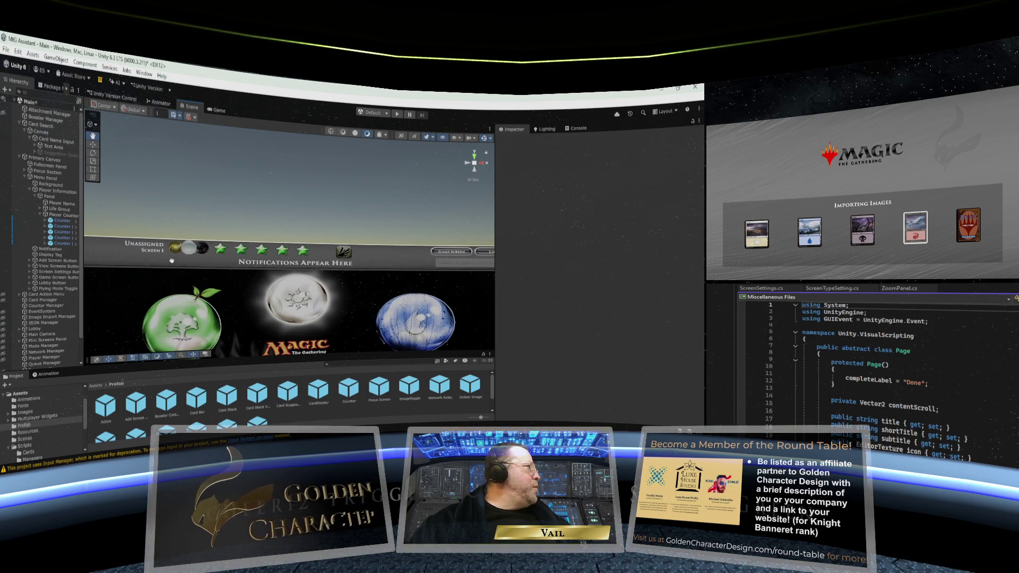
# Set the Notification text's Rect Transform Right offset to 700
pyautogui.click(29, 191)
pyautogui.click(43, 196)
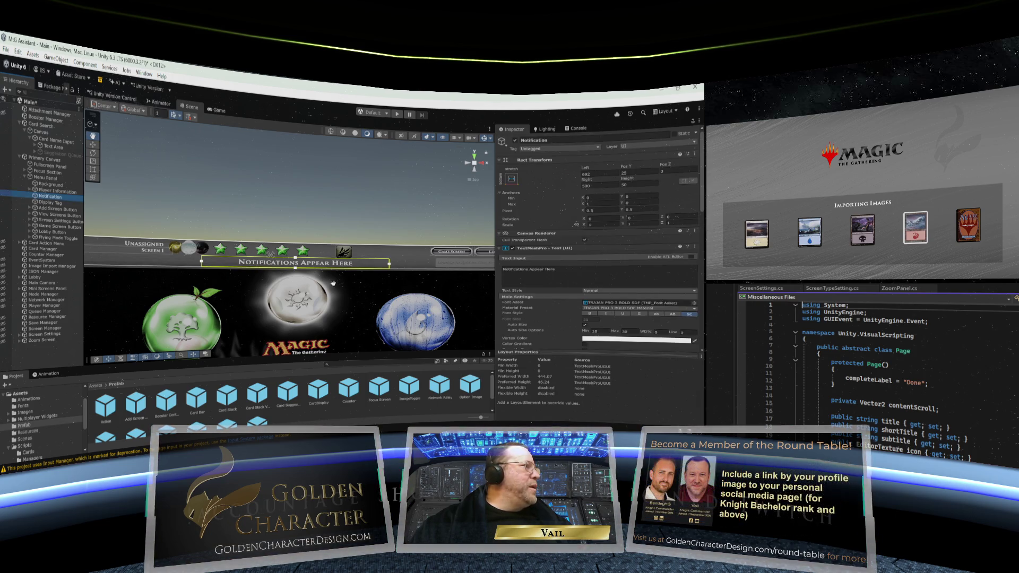
pyautogui.scroll(-1, 359, 275)
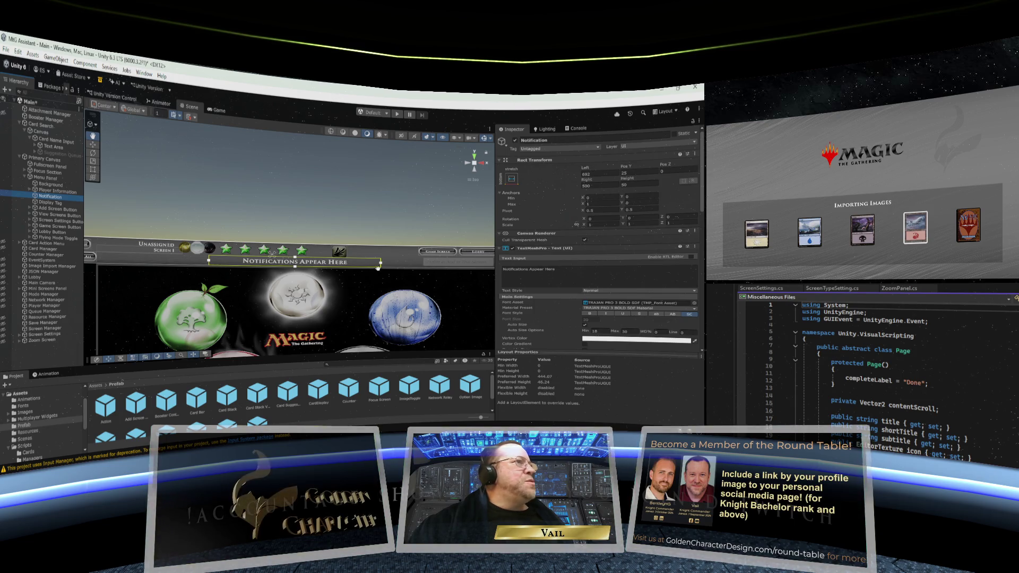
pyautogui.click(582, 186)
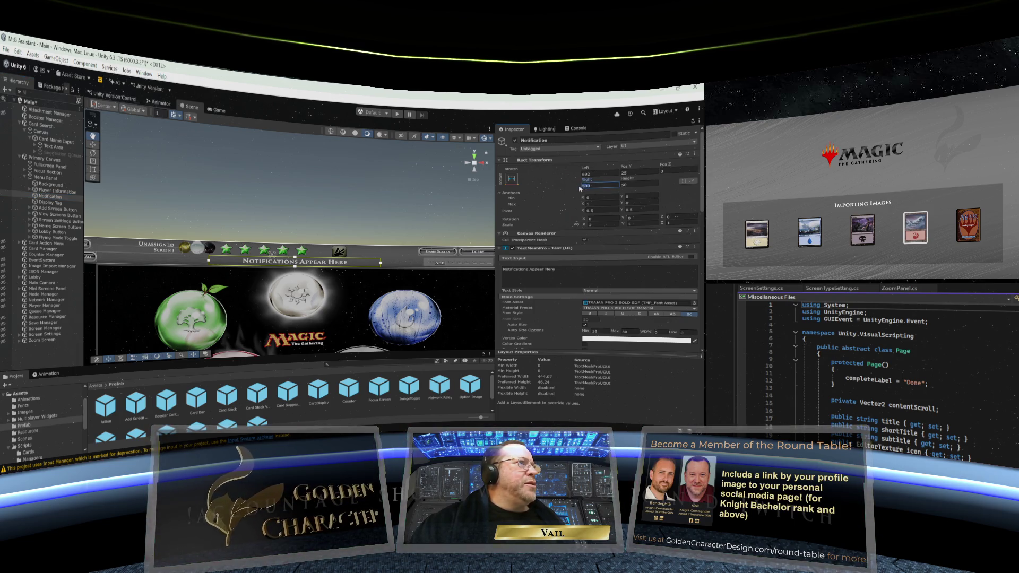
pyautogui.write('700')
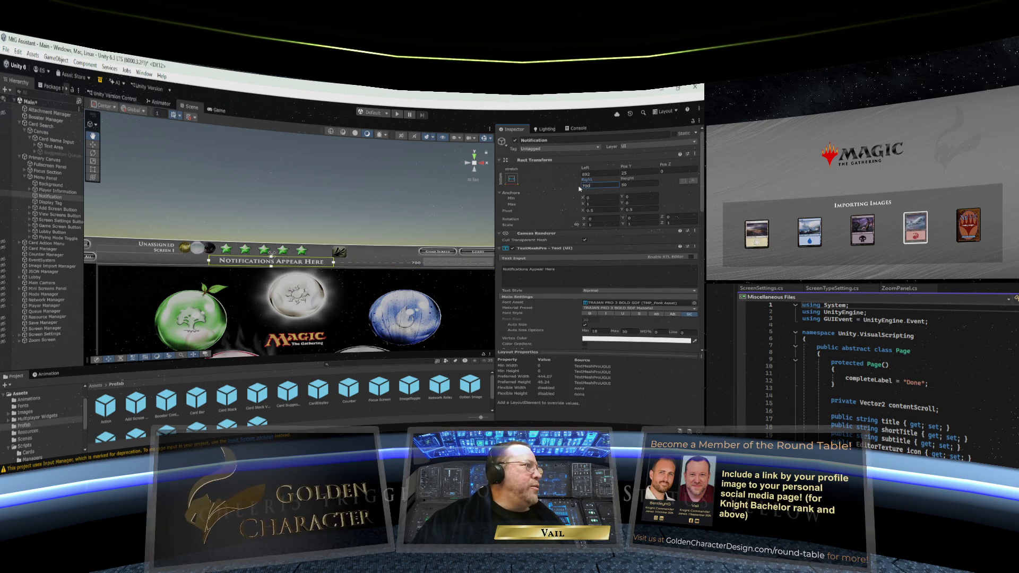